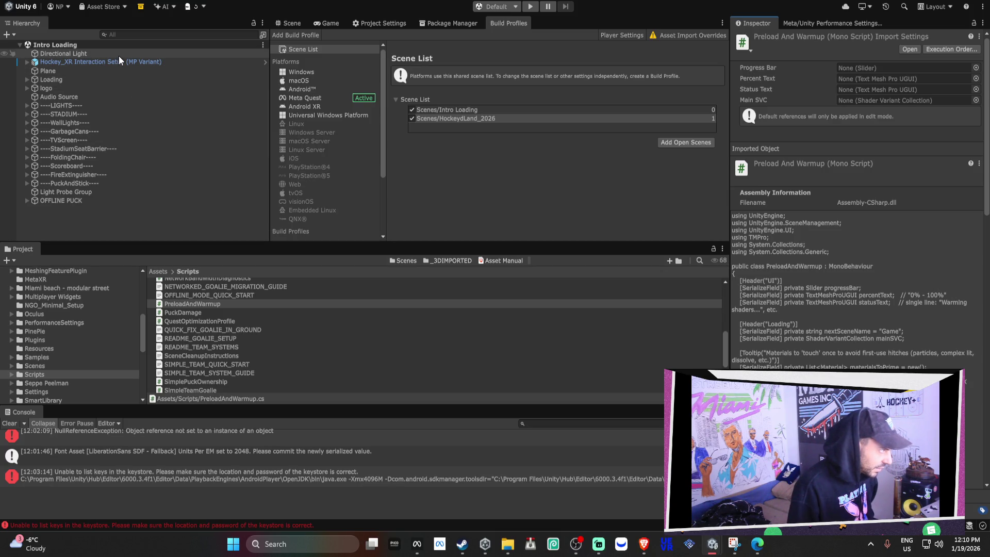
# Show PreloadAndWarmup.cs from the Project Scripts folder in File Explorer, then switch to the other Unity window
pyautogui.click(205, 305)
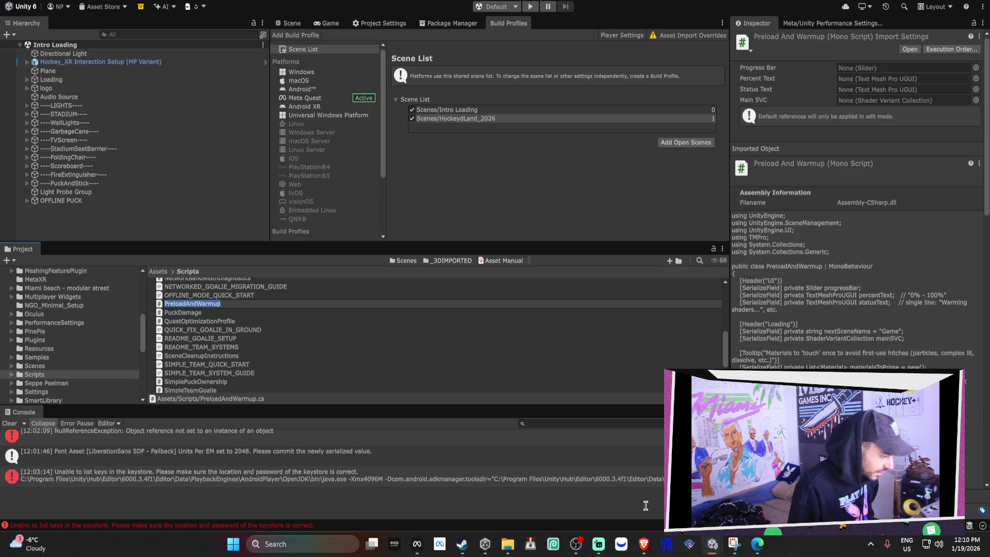
pyautogui.scroll(3, 275, 319)
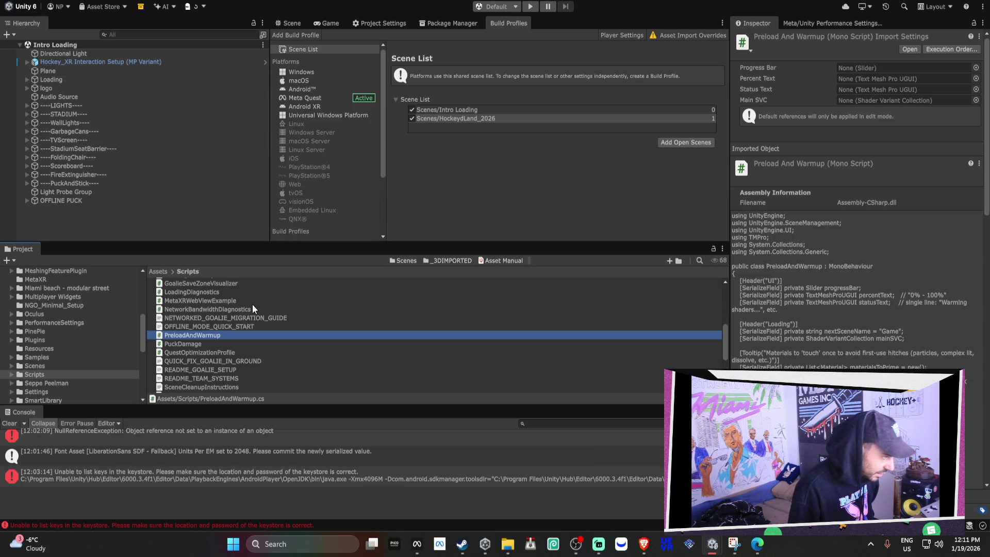
pyautogui.scroll(5, 252, 322)
pyautogui.scroll(-10, 249, 332)
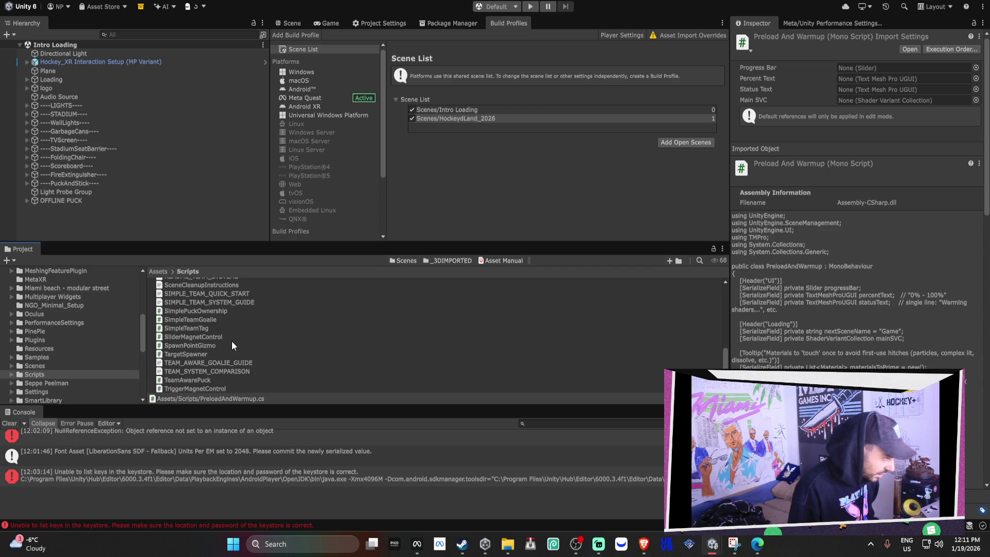
pyautogui.scroll(4, 241, 339)
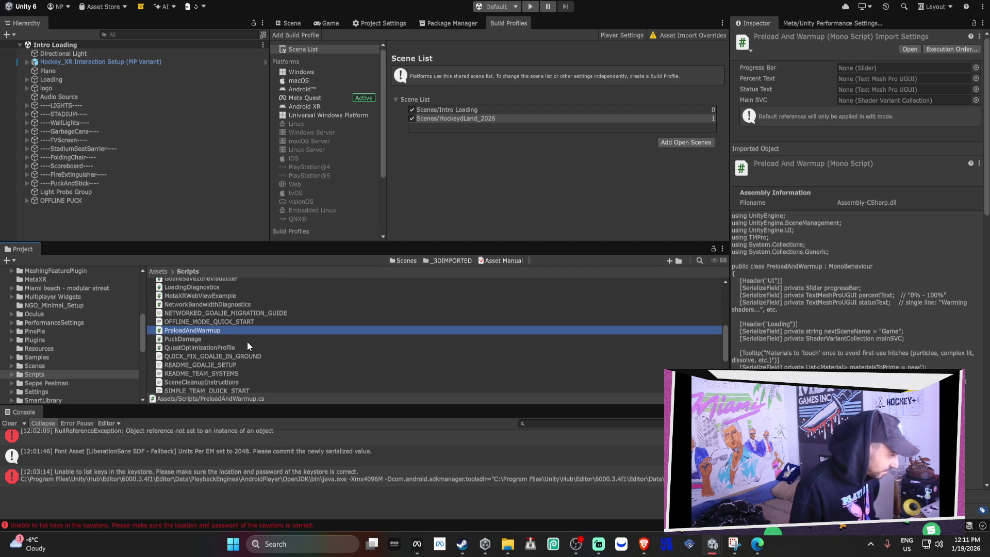
pyautogui.rightClick(217, 330)
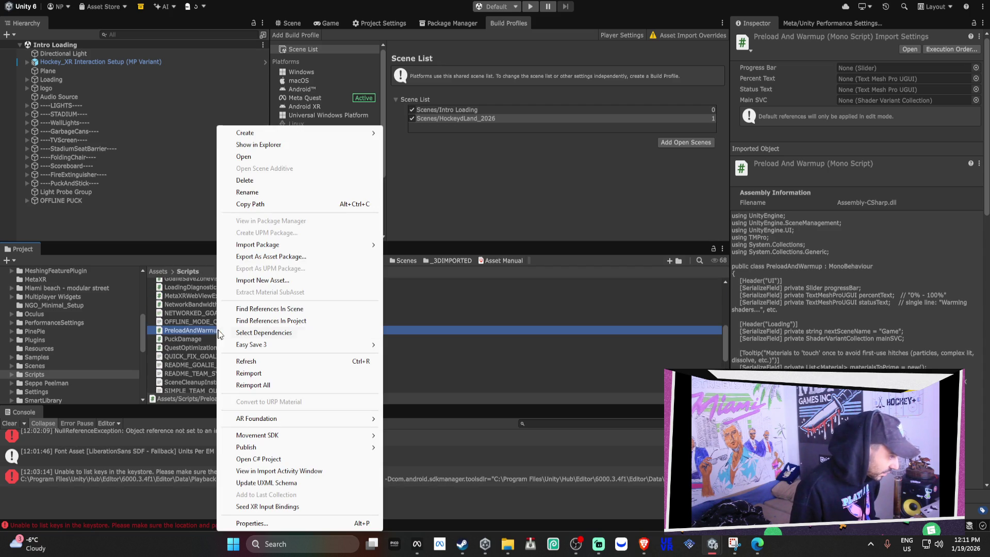
pyautogui.click(306, 147)
pyautogui.click(711, 544)
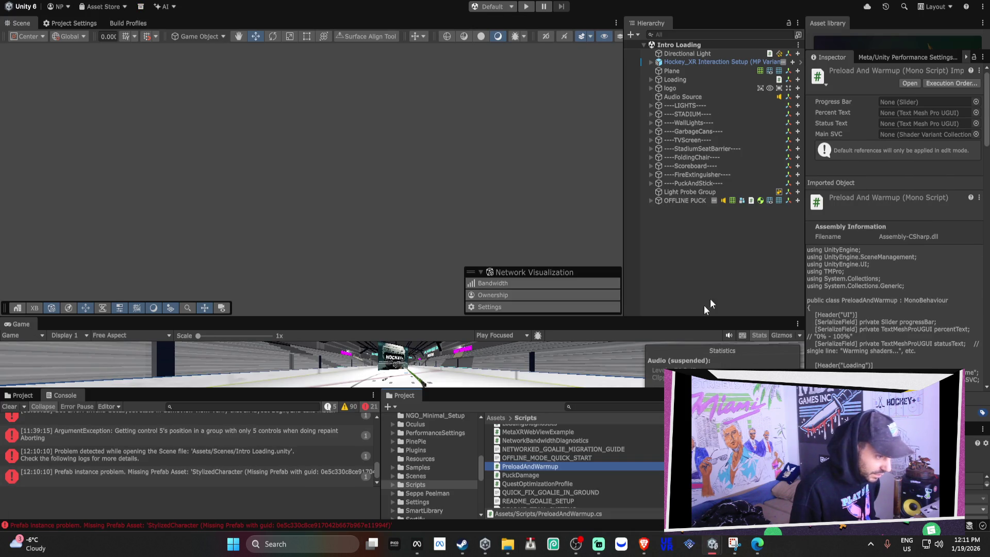
pyautogui.rightClick(528, 466)
# Copy PreloadAndWarmup.cs and its .meta into D:\Hockey++\Assets\Scripts, replacing the existing files
pyautogui.click(569, 102)
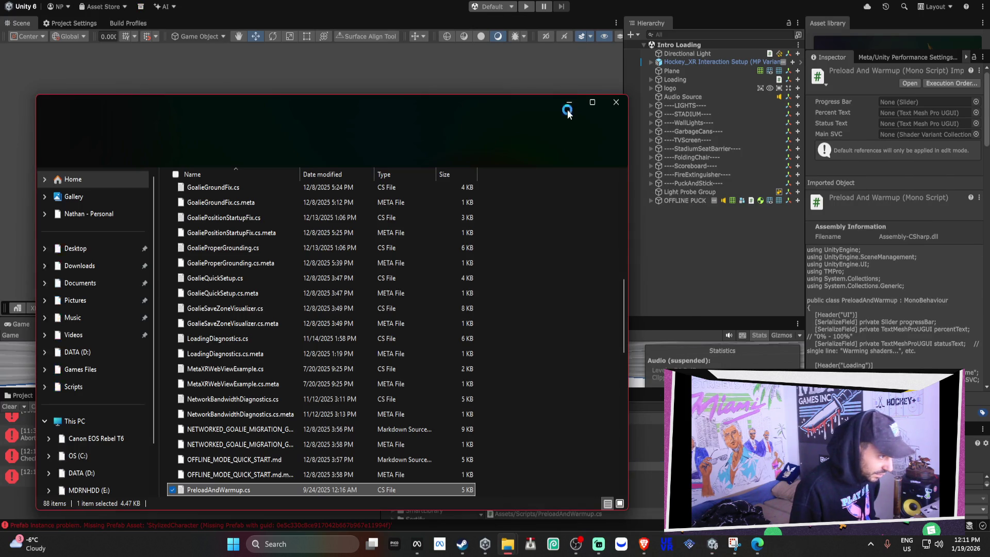
pyautogui.hotkey('alt', 'Tab')
pyautogui.hotkey('alt', 'Tab')
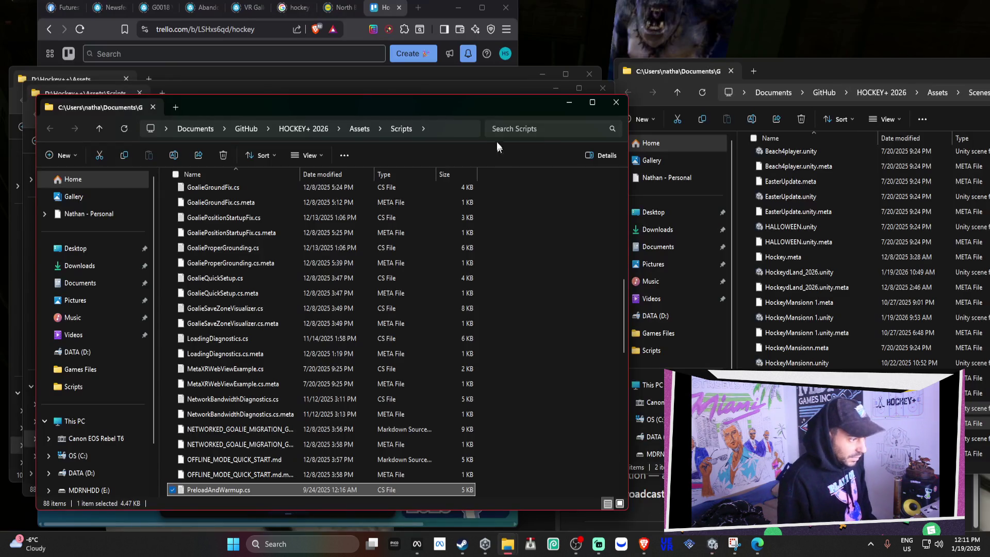
pyautogui.moveTo(474, 106); pyautogui.dragTo(870, 44)
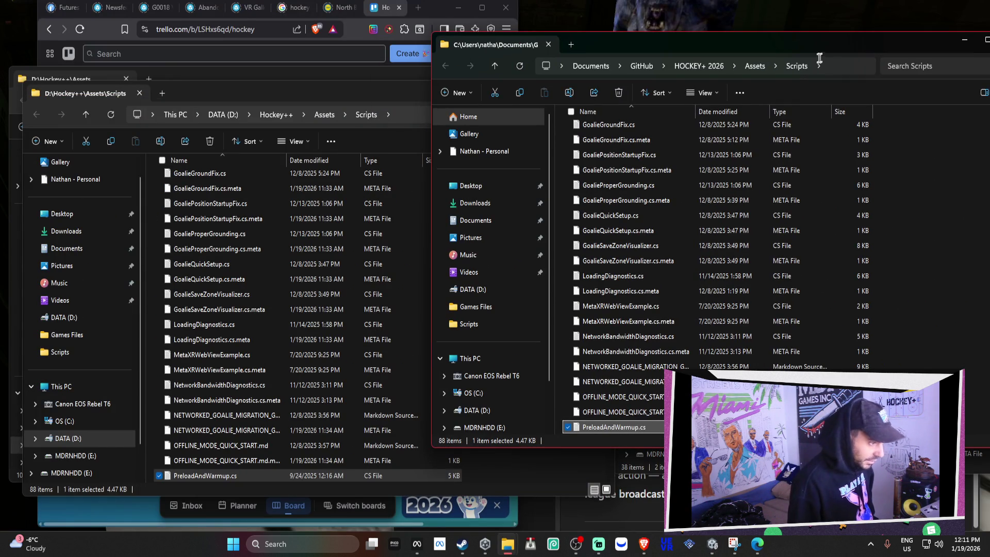
pyautogui.scroll(-1, 642, 417)
pyautogui.keyDown('ctrl'); pyautogui.click(632, 402); pyautogui.keyUp('ctrl')
pyautogui.moveTo(632, 402)
pyautogui.mouseDown()
pyautogui.moveTo(413, 356)
pyautogui.moveTo(417, 374)
pyautogui.mouseUp()
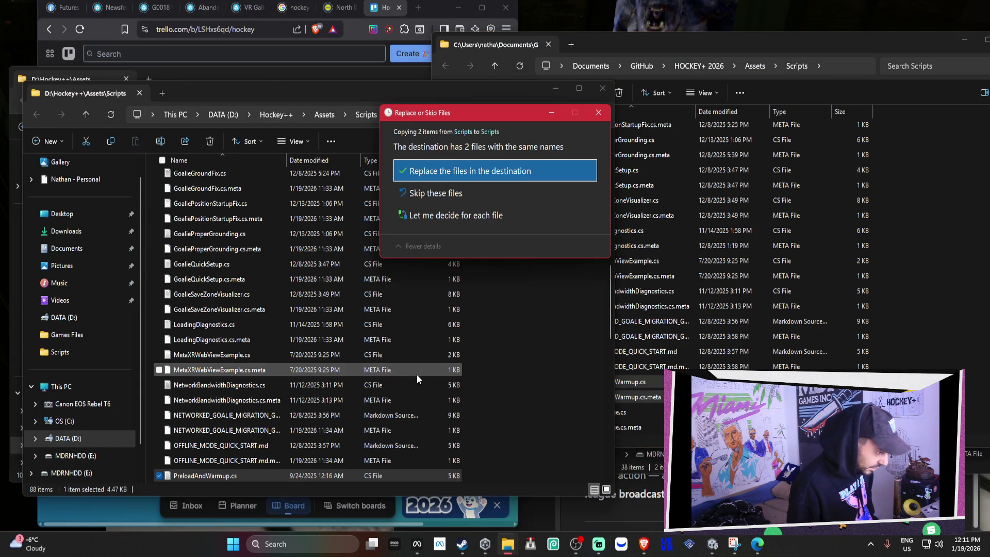
pyautogui.click(462, 172)
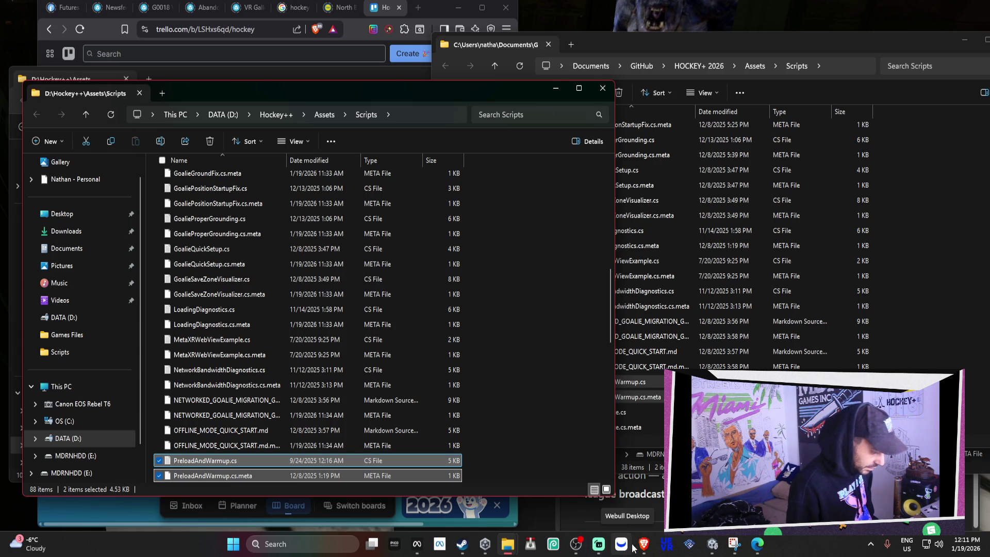
# Close the Scripts File Explorer windows, hide the Scenes window, and bring ChatGPT forward
pyautogui.click(713, 544)
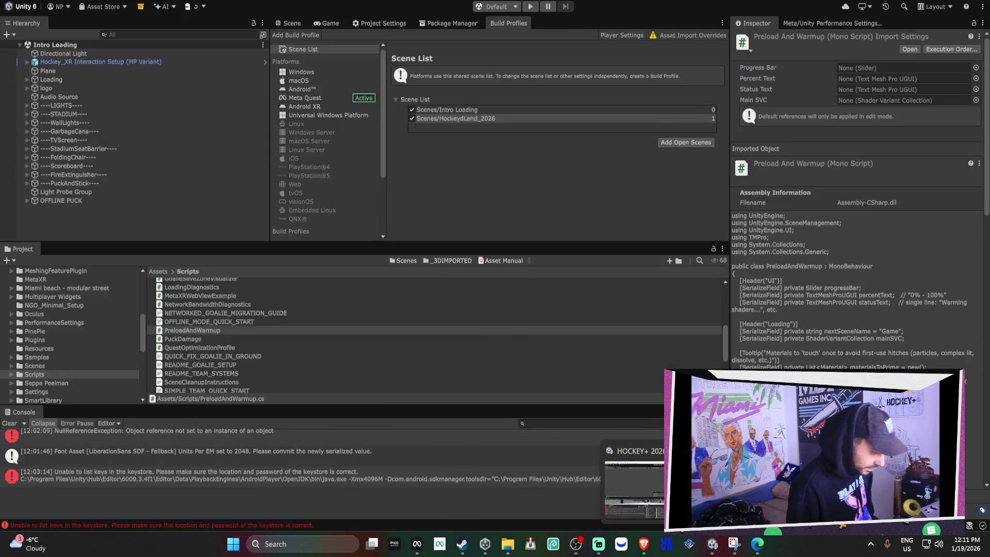
pyautogui.click(634, 485)
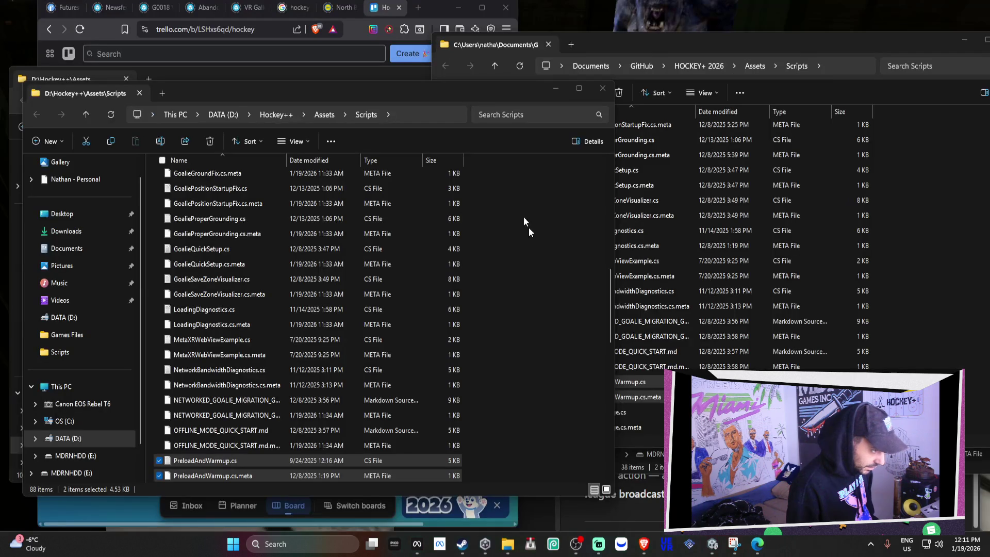
pyautogui.click(915, 41)
pyautogui.click(965, 40)
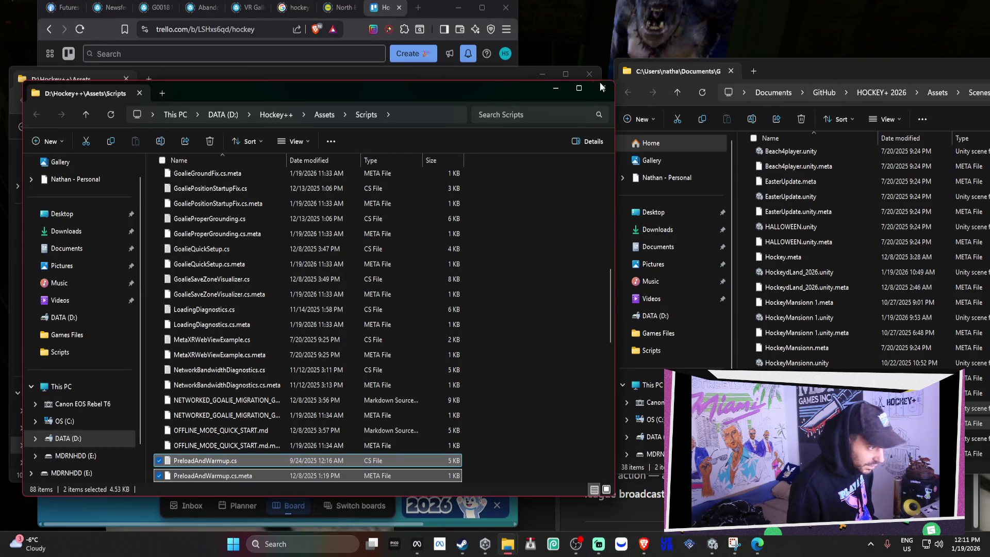
pyautogui.click(602, 89)
pyautogui.click(591, 78)
pyautogui.press('super+Down')
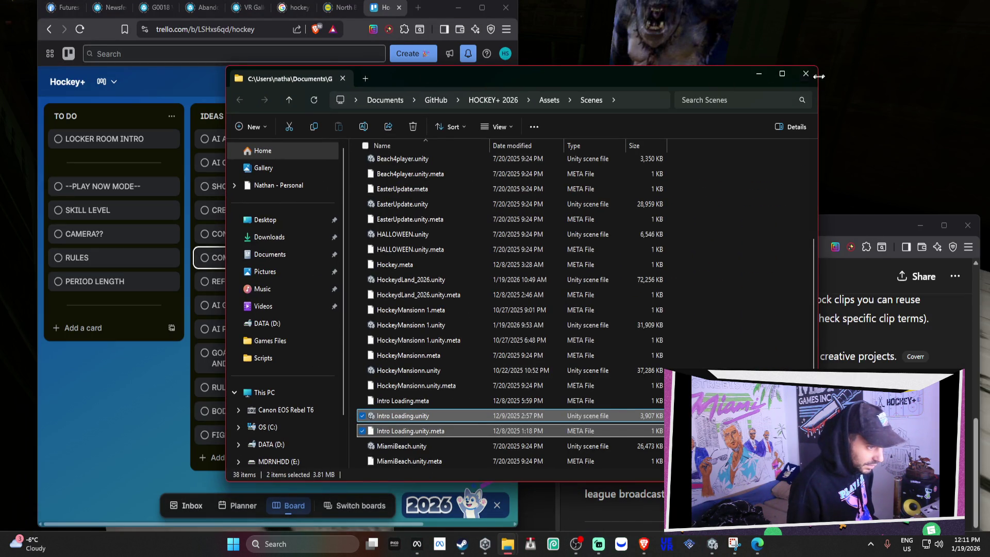
pyautogui.press('super+Down')
pyautogui.click(871, 231)
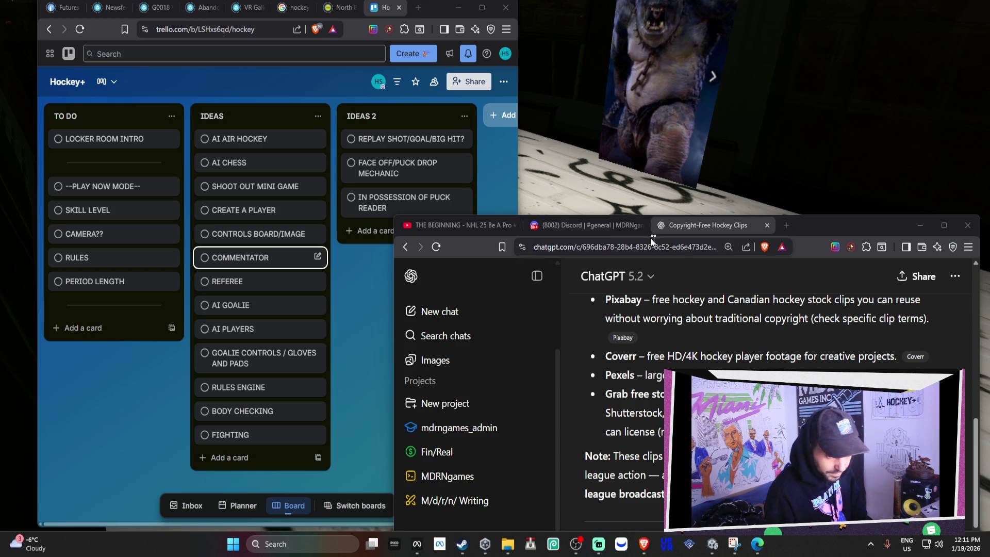
# Raise the ChatGPT window and scroll the hockey clips chat to section 3, Public Domain & Historic Footage
pyautogui.moveTo(841, 225)
pyautogui.mouseDown()
pyautogui.moveTo(834, 26)
pyautogui.moveTo(848, 1)
pyautogui.mouseUp()
pyautogui.moveTo(712, 544)
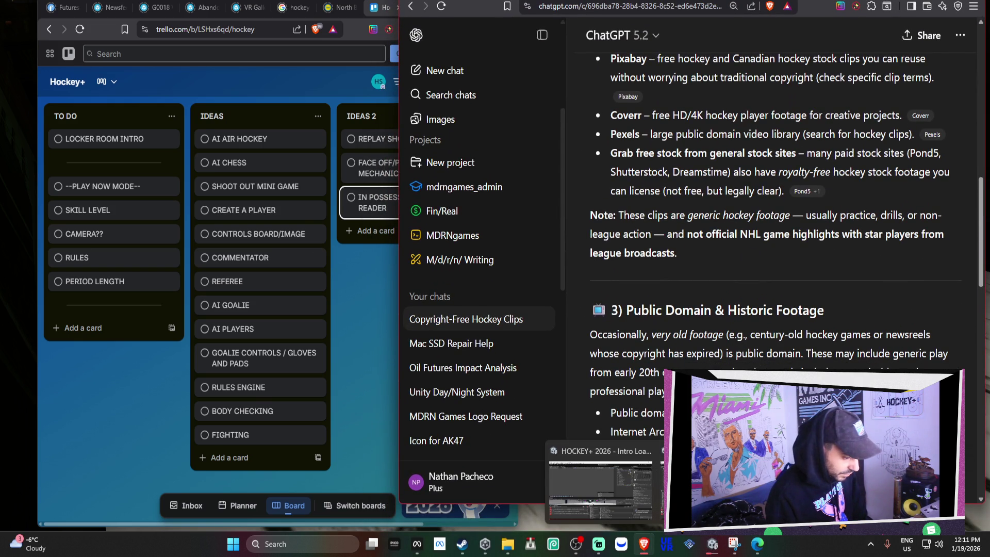
pyautogui.moveTo(714, 484)
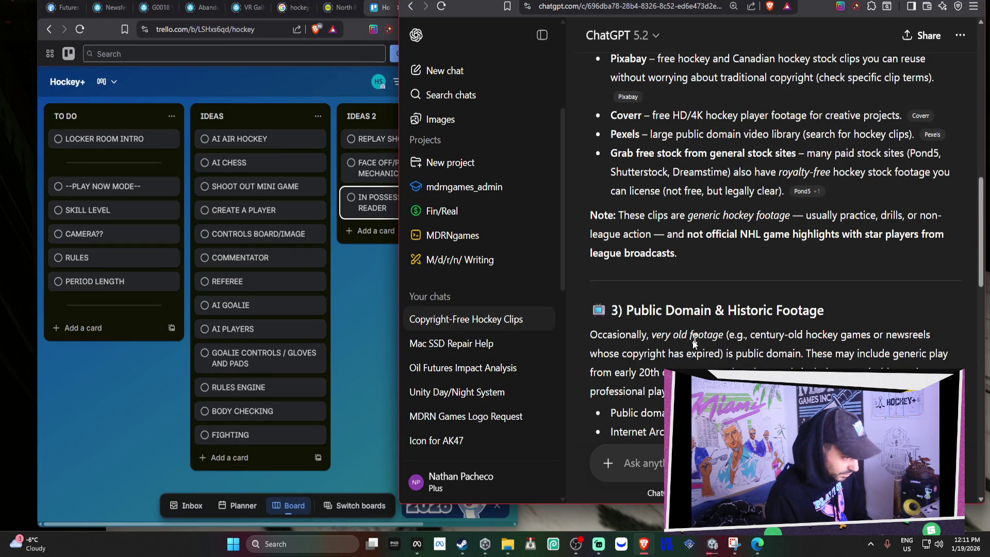
pyautogui.scroll(-2, 681, 348)
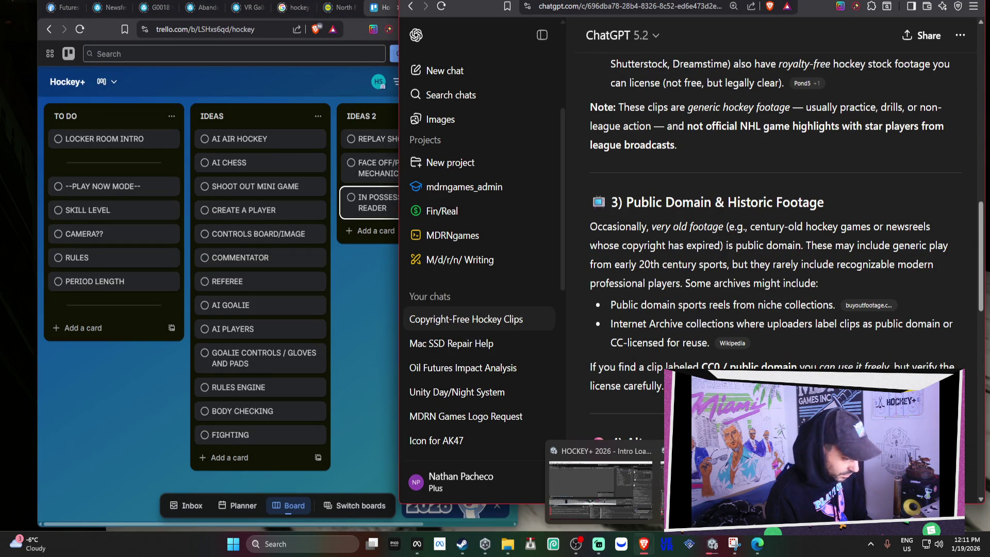
# In the Intro Loading editor, select Loading to view Preload And Warmup with 1771 Materials To Prime
pyautogui.moveTo(601, 490)
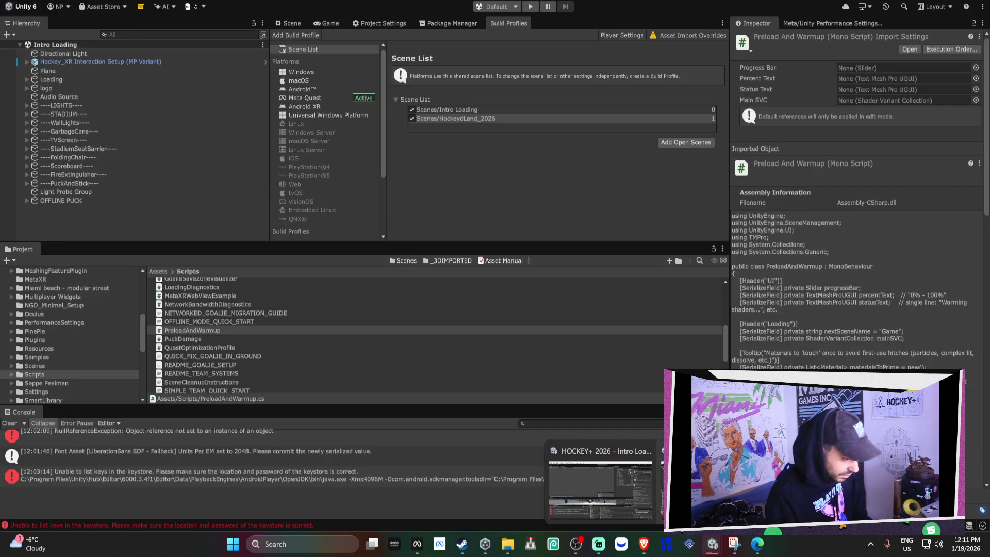
pyautogui.click(626, 475)
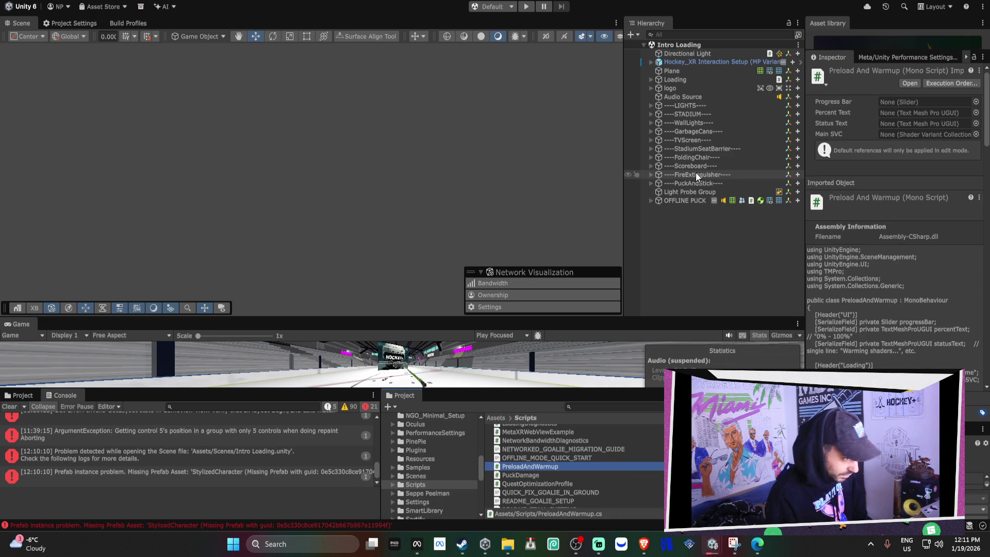
pyautogui.click(706, 78)
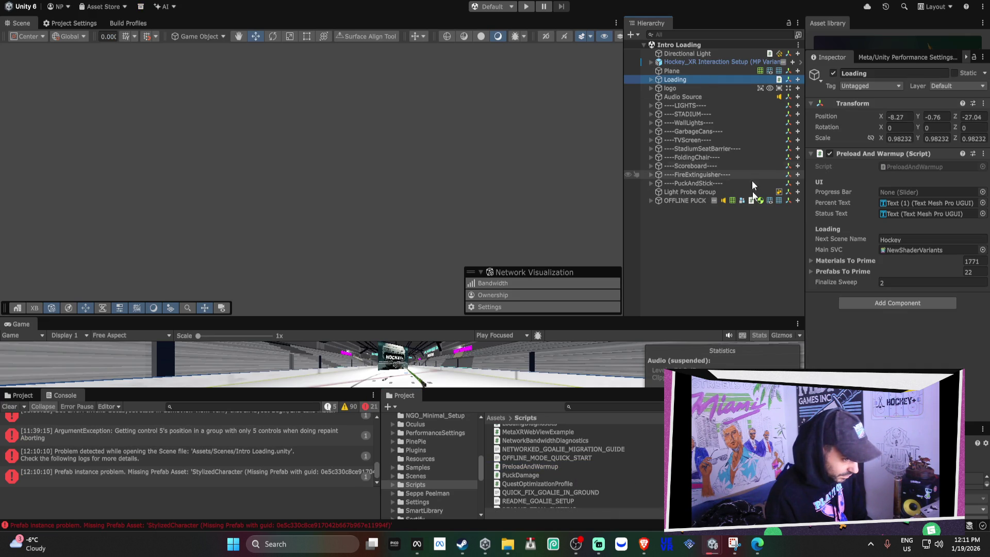
pyautogui.moveTo(712, 544)
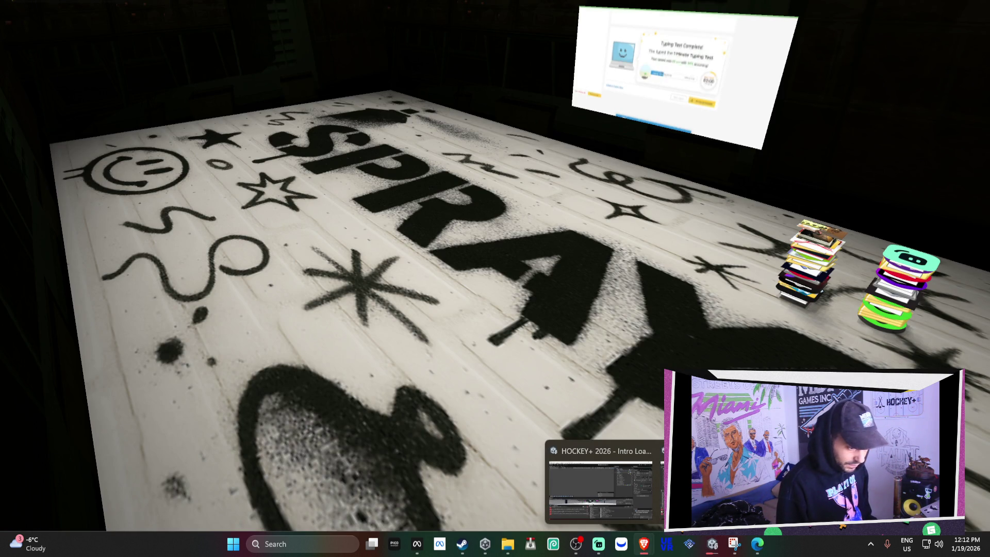
# Restore the Intro Loading editor and expand the Loading object to find its status text child
pyautogui.click(602, 477)
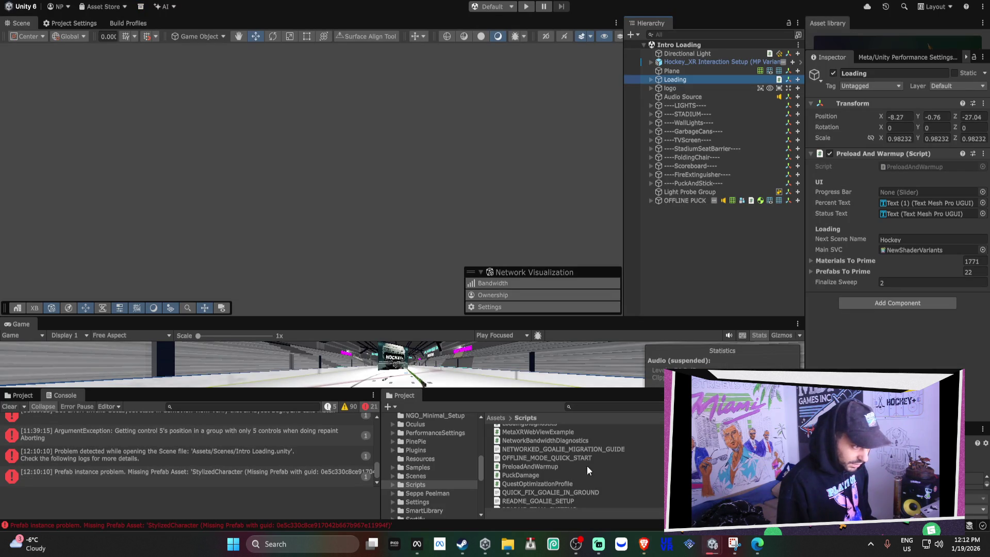
pyautogui.click(923, 203)
pyautogui.click(923, 213)
pyautogui.moveTo(733, 543)
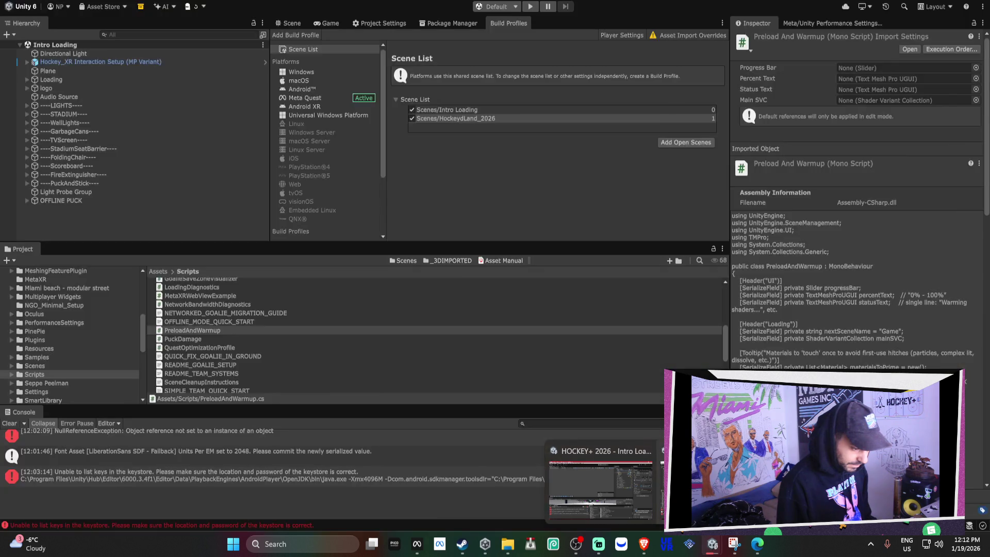
# Select and frame the Hockey_XR Interaction Setup rig, orbiting the scene view around it
pyautogui.click(601, 485)
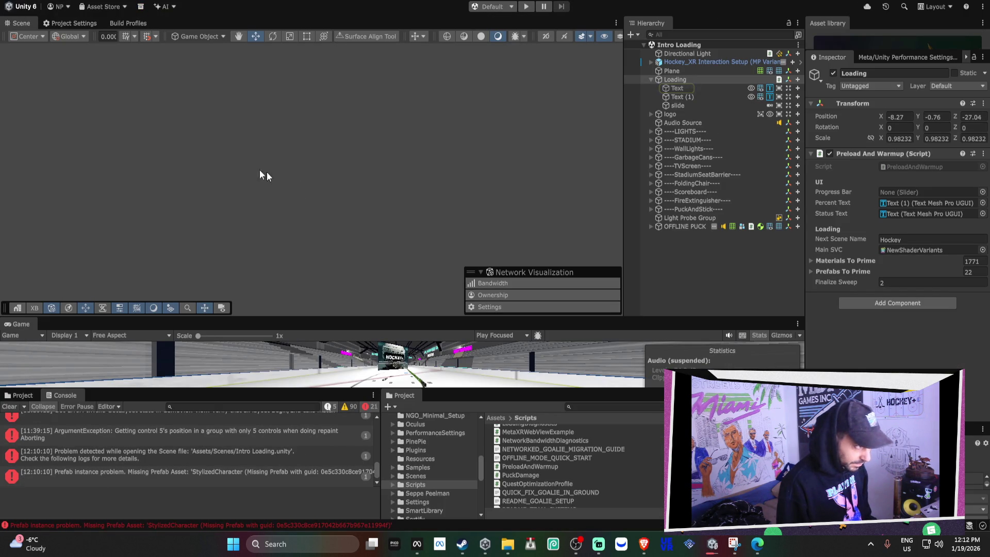
pyautogui.doubleClick(703, 64)
pyautogui.moveTo(258, 153)
pyautogui.mouseDown()
pyautogui.moveTo(461, 149)
pyautogui.moveTo(501, 175)
pyautogui.mouseUp()
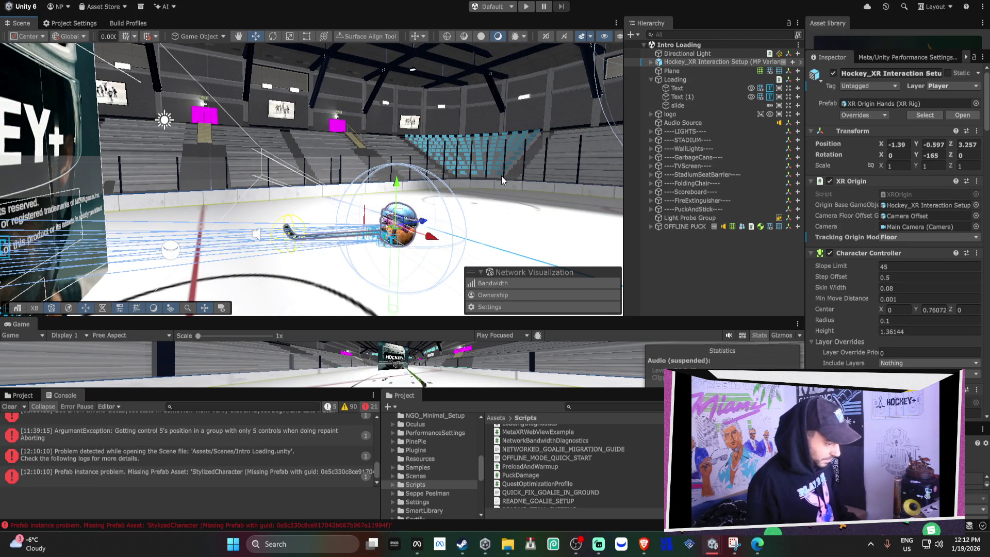
pyautogui.moveTo(712, 544)
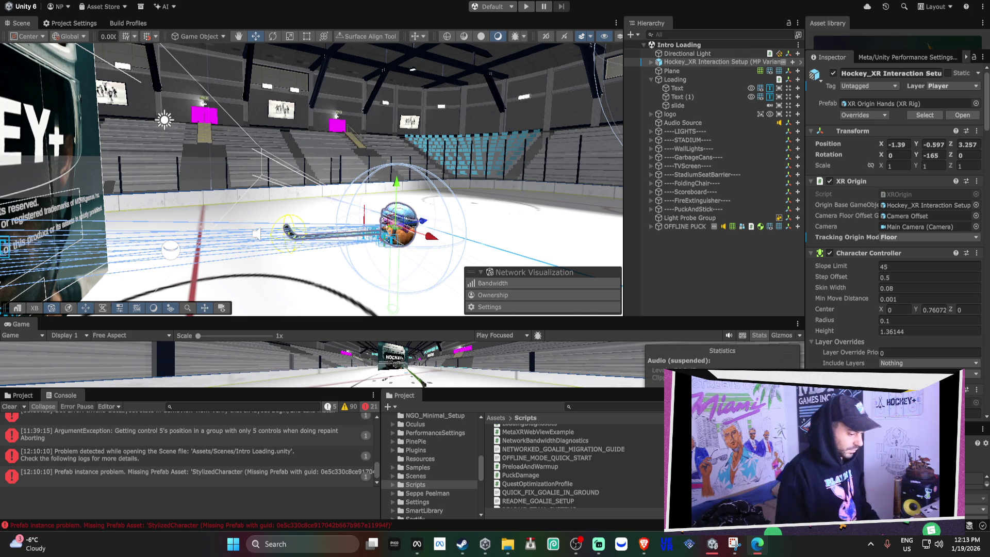
pyautogui.moveTo(635, 546)
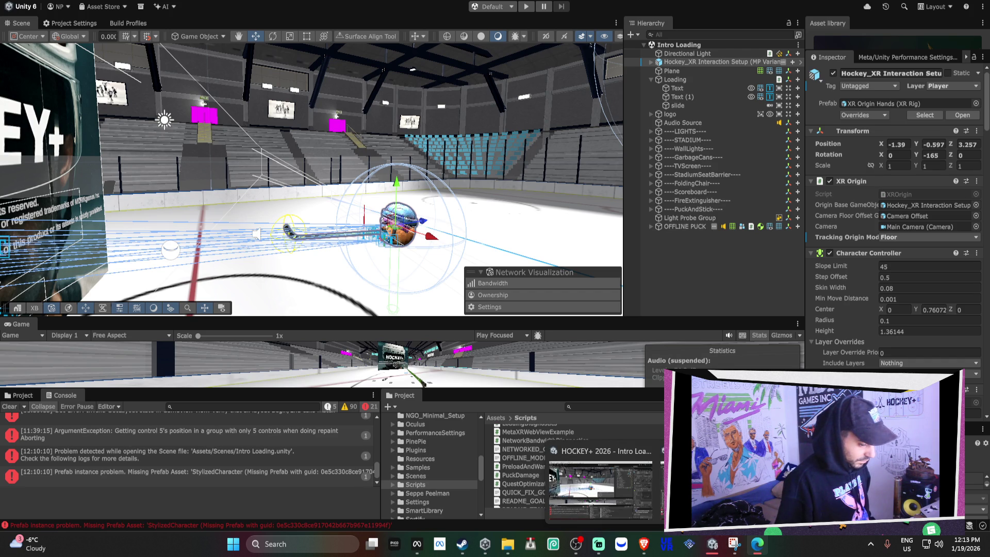
pyautogui.moveTo(711, 485)
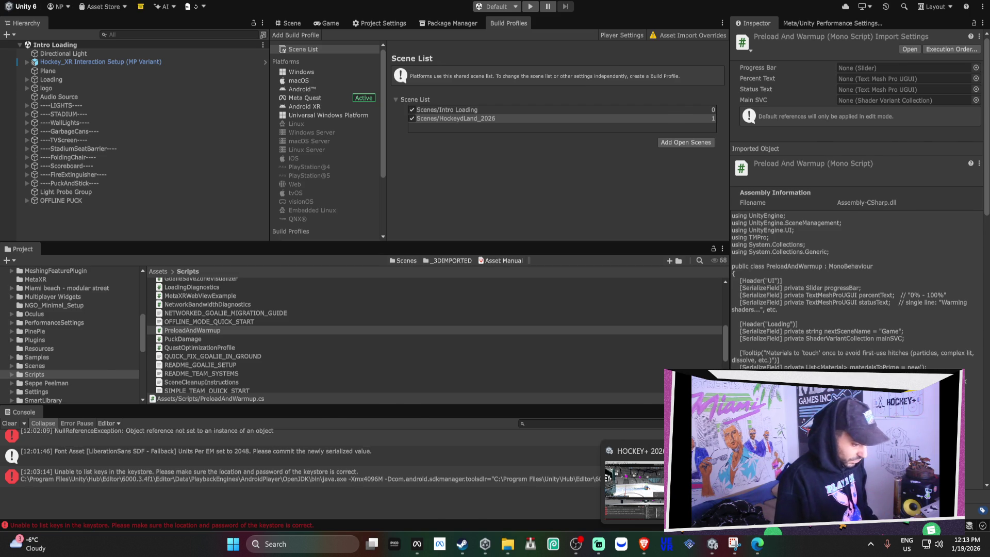
# In the build profiles editor, select Loading and start retyping Next Scene Name as 'HockeyLan'
pyautogui.click(634, 485)
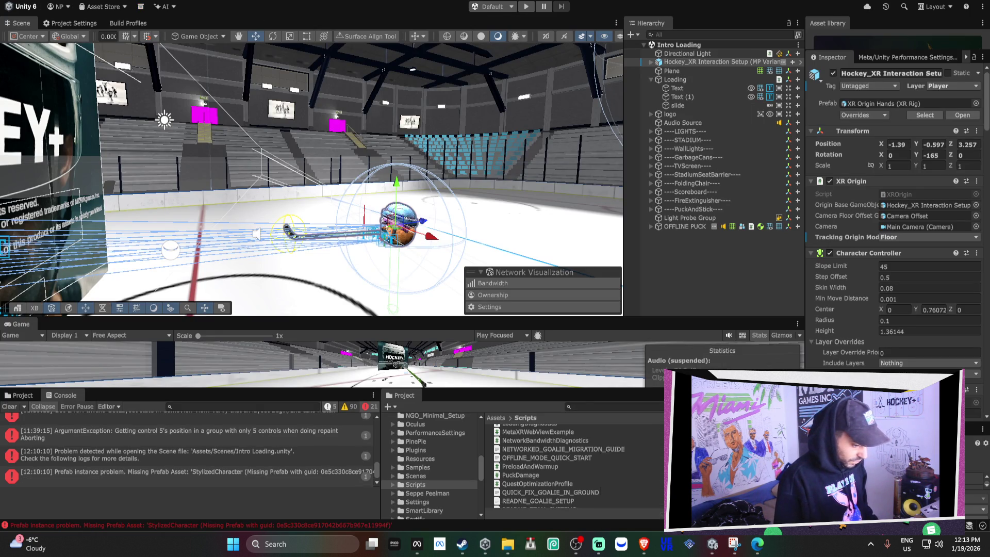
pyautogui.click(635, 492)
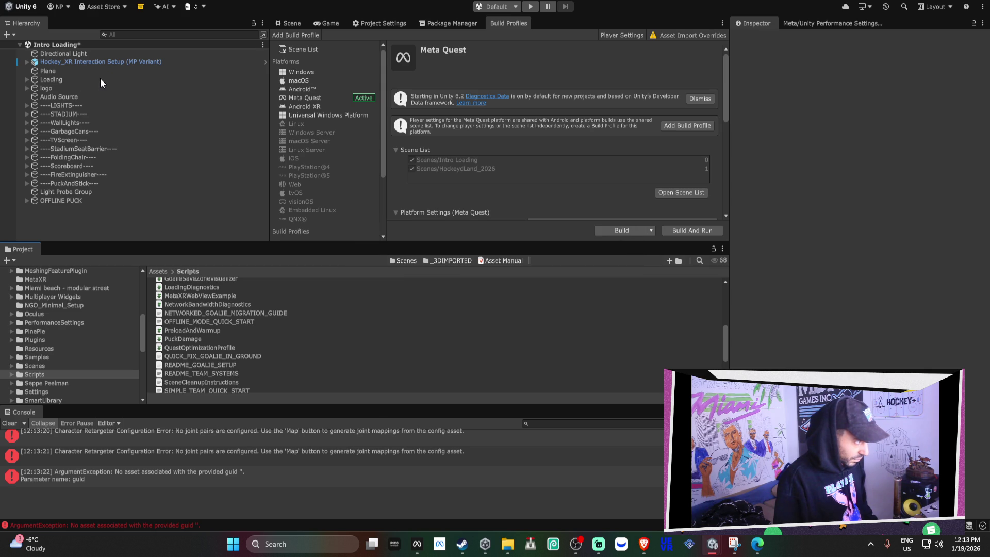
pyautogui.click(47, 79)
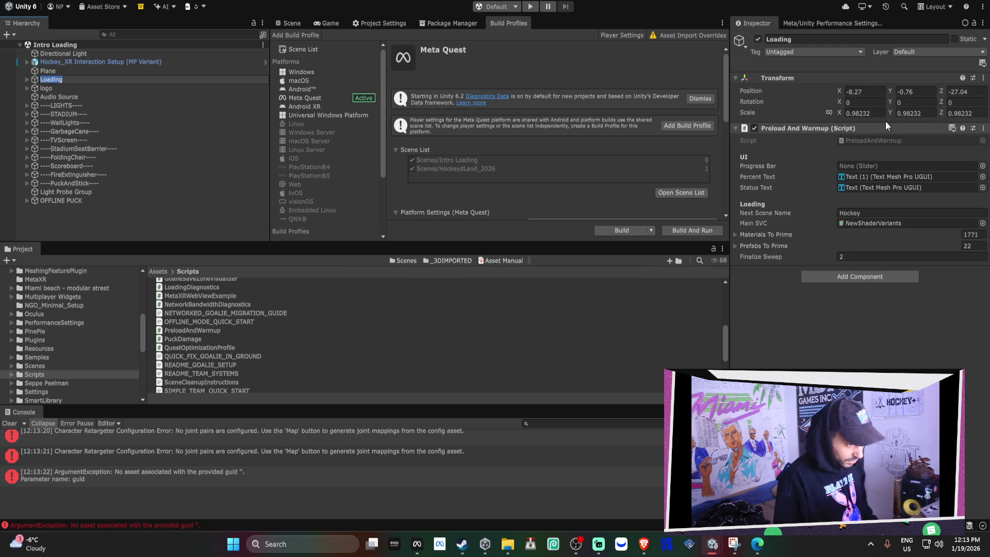
pyautogui.click(872, 213)
pyautogui.write('HockeyLan')
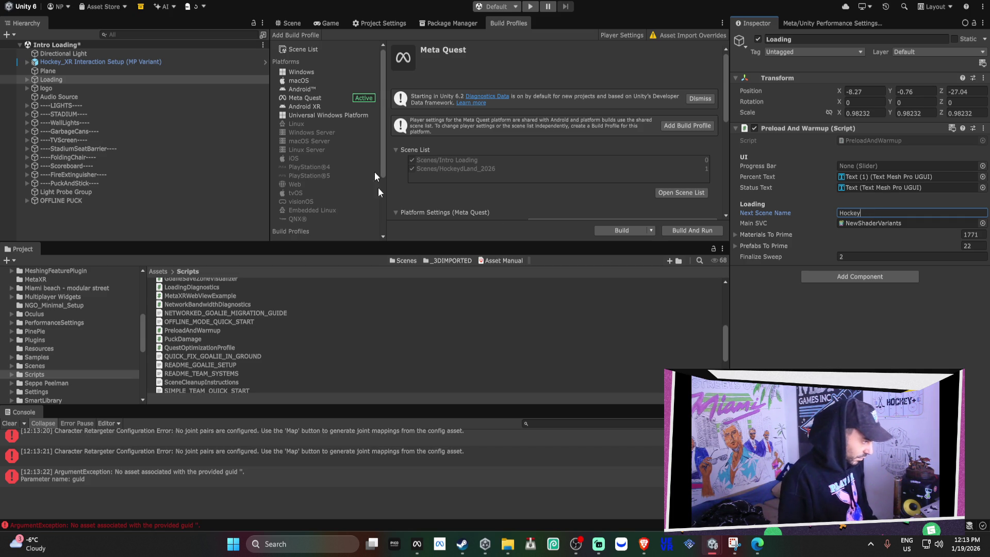
# Rename the HockeydLand_2026 scene in Assets/Scenes to HockeyLand_2026
pyautogui.click(66, 367)
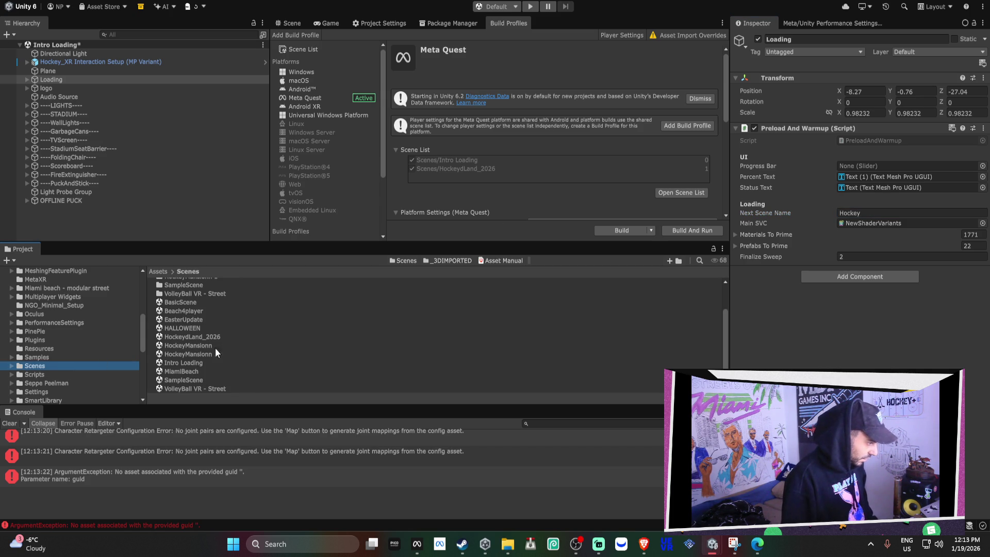
pyautogui.click(191, 337)
pyautogui.click(187, 337)
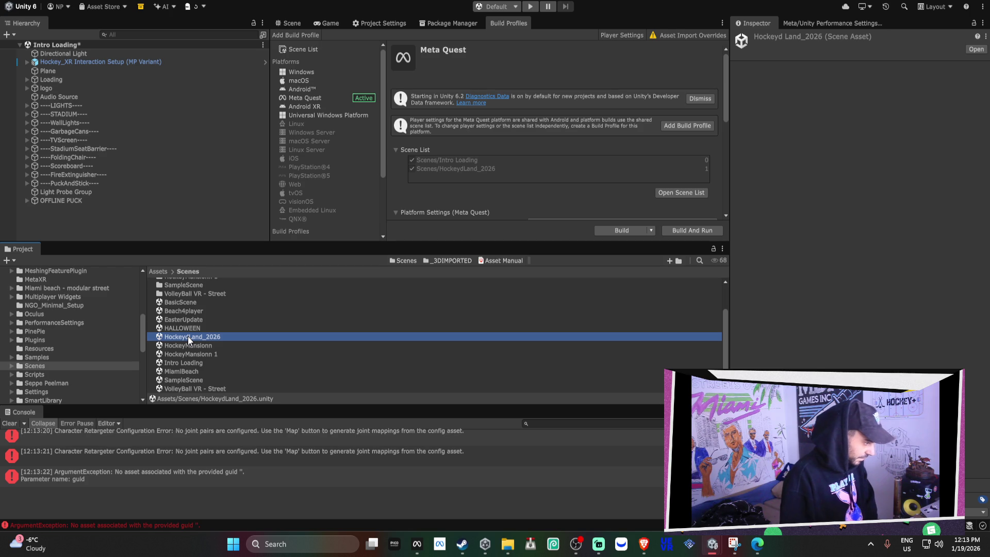
pyautogui.click(187, 336)
pyautogui.press('BackSpace')
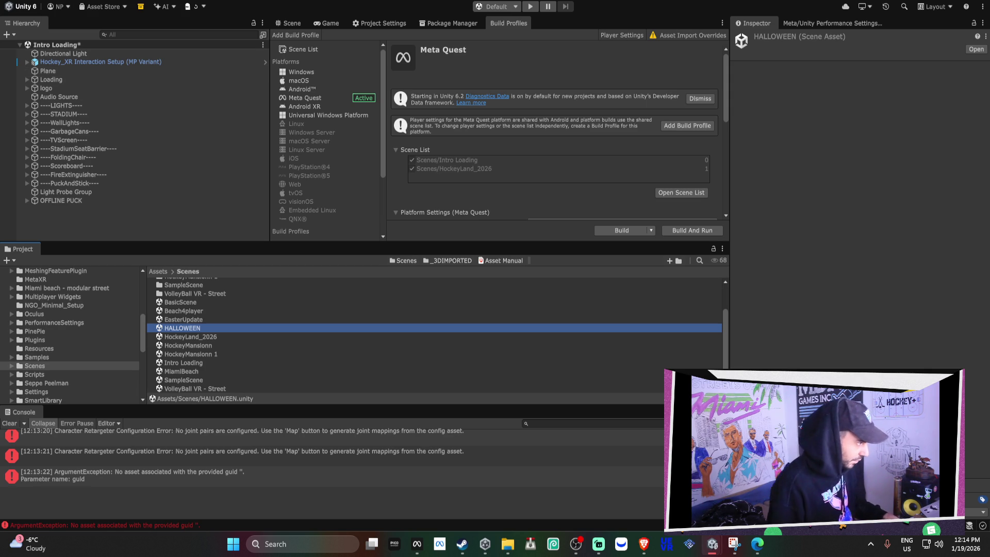
pyautogui.scroll(1, 202, 332)
pyautogui.click(196, 343)
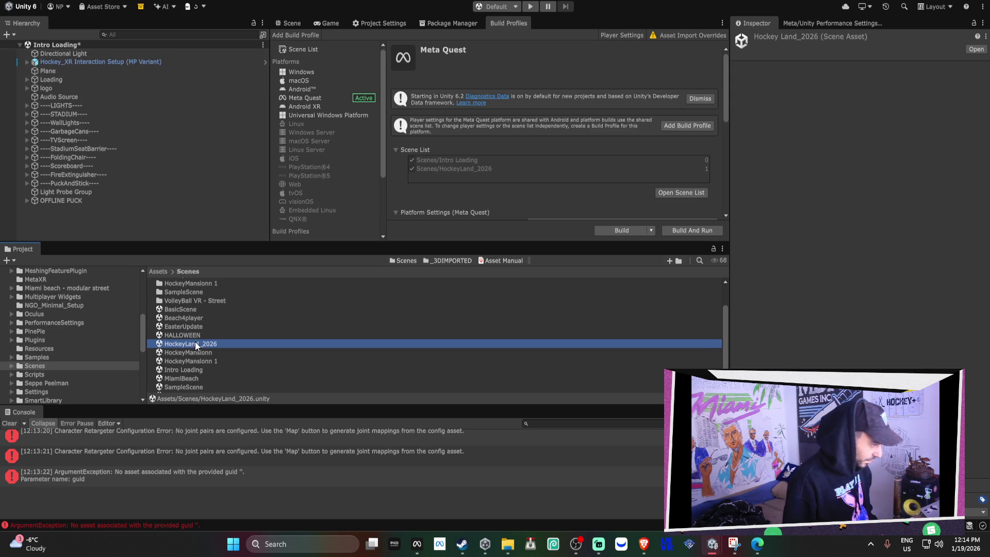
pyautogui.click(90, 61)
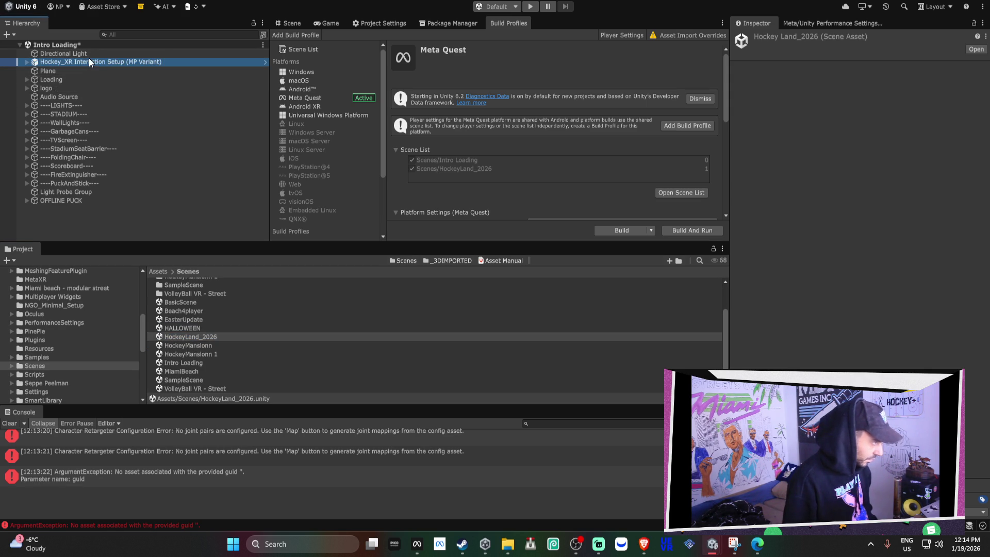
# Set the Loading object's Next Scene Name to HockeyLand_2026
pyautogui.click(107, 79)
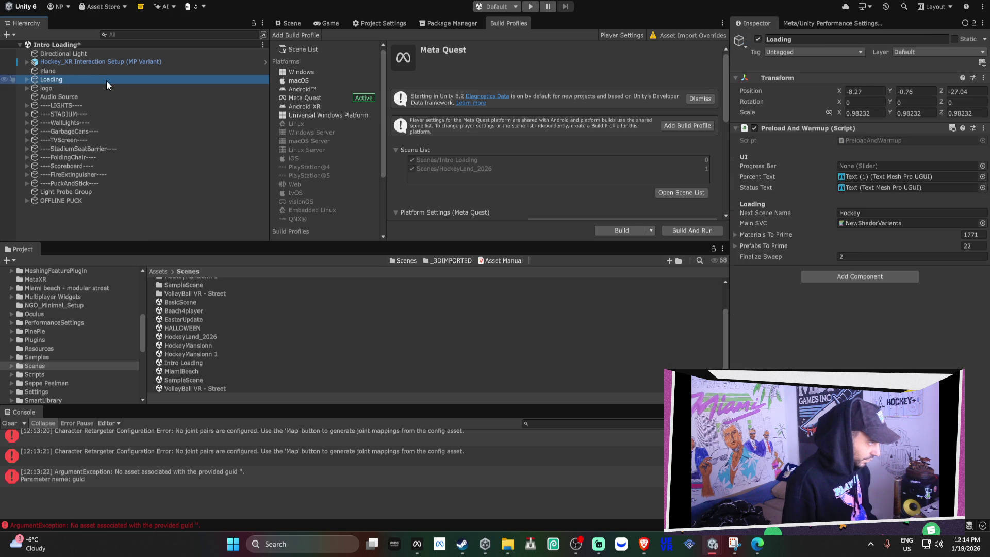
pyautogui.click(878, 213)
pyautogui.write('Land_2026')
pyautogui.press('Return')
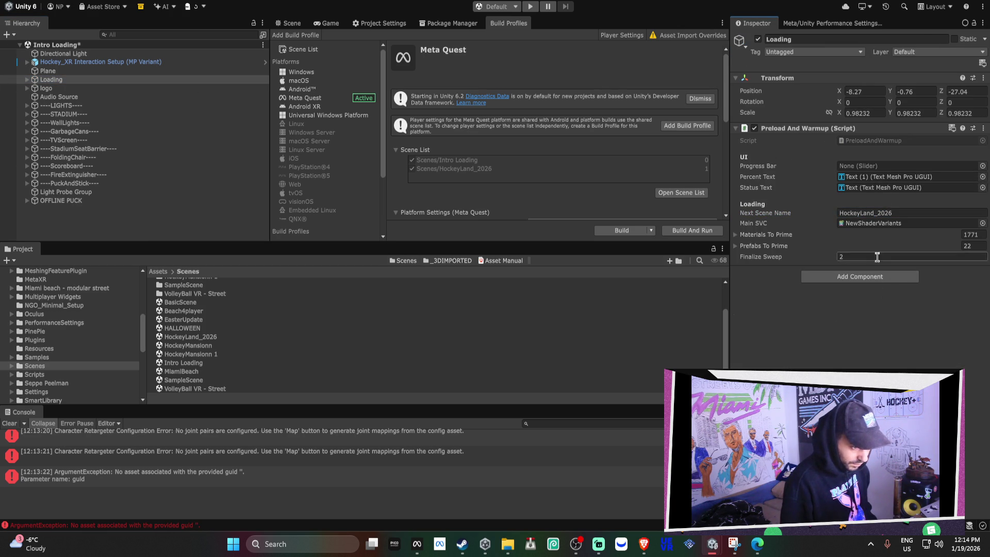
pyautogui.click(899, 223)
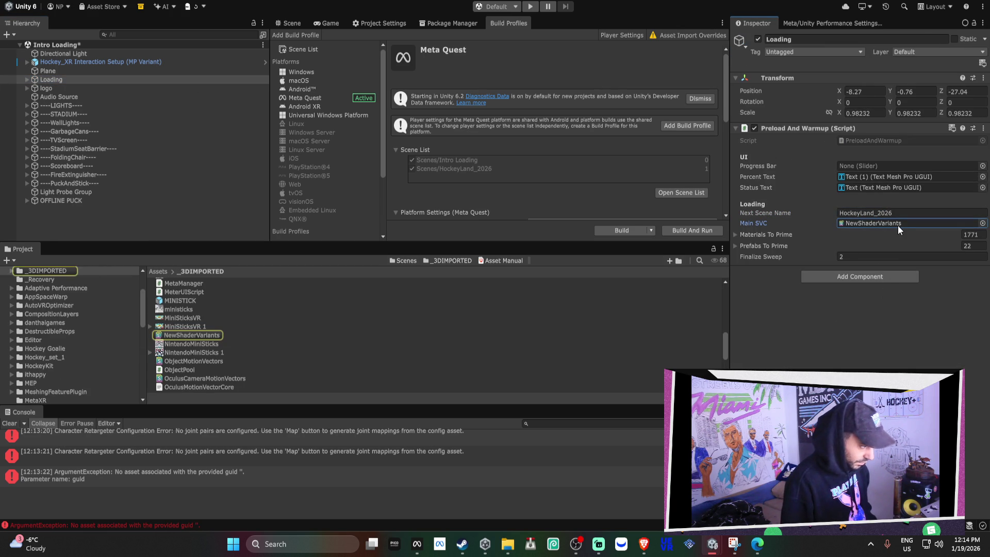
# Set both the Materials To Prime and Prefabs To Prime list sizes to 0
pyautogui.click(965, 234)
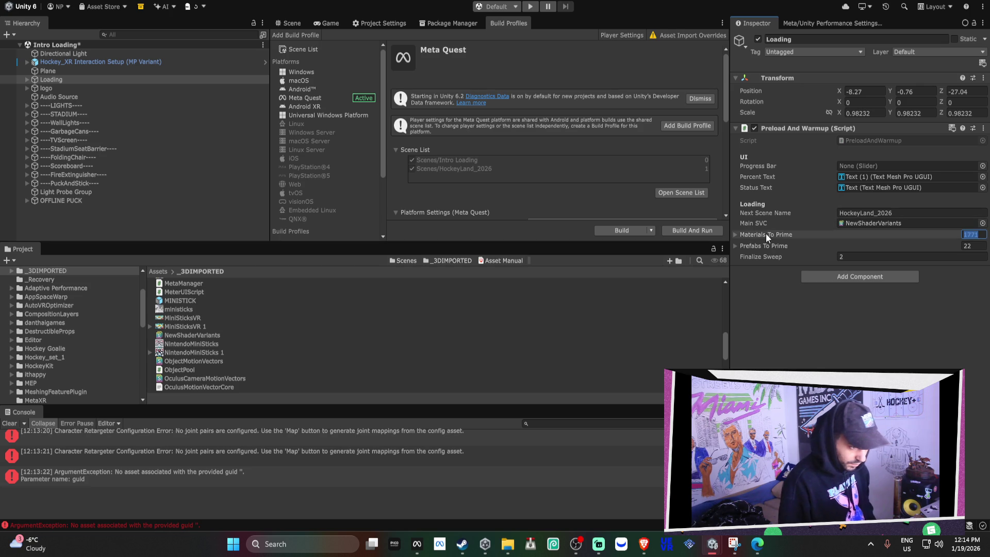
pyautogui.write('0')
pyautogui.click(788, 233)
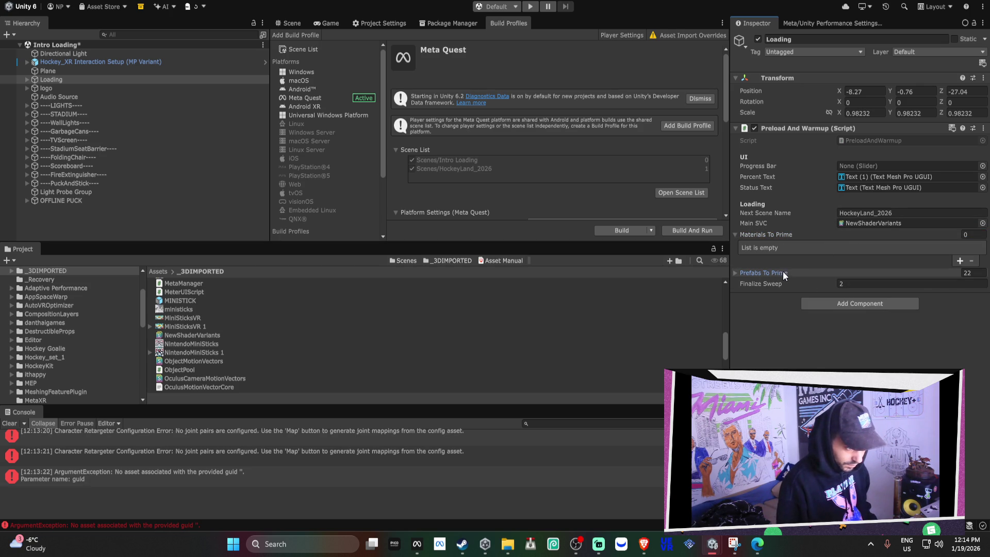
pyautogui.click(814, 270)
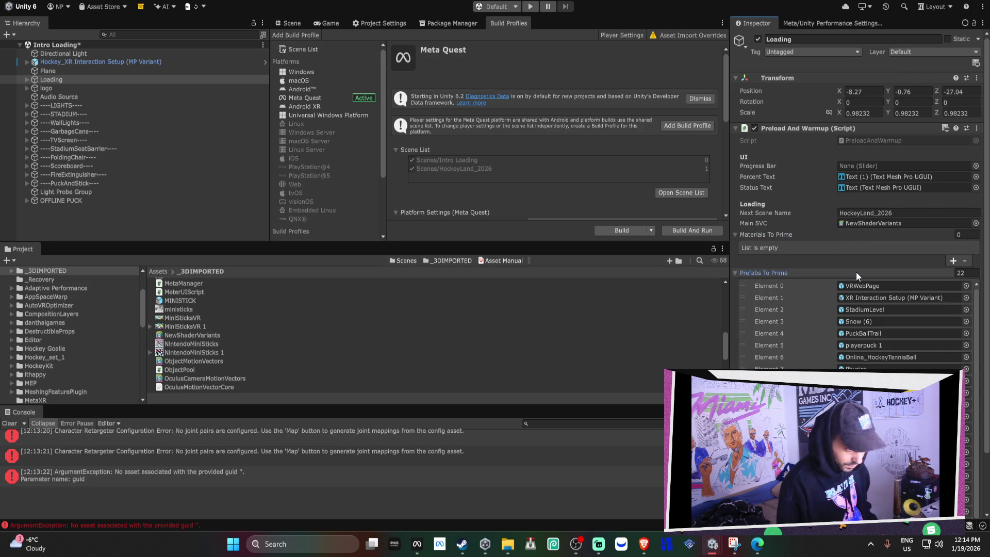
pyautogui.click(975, 272)
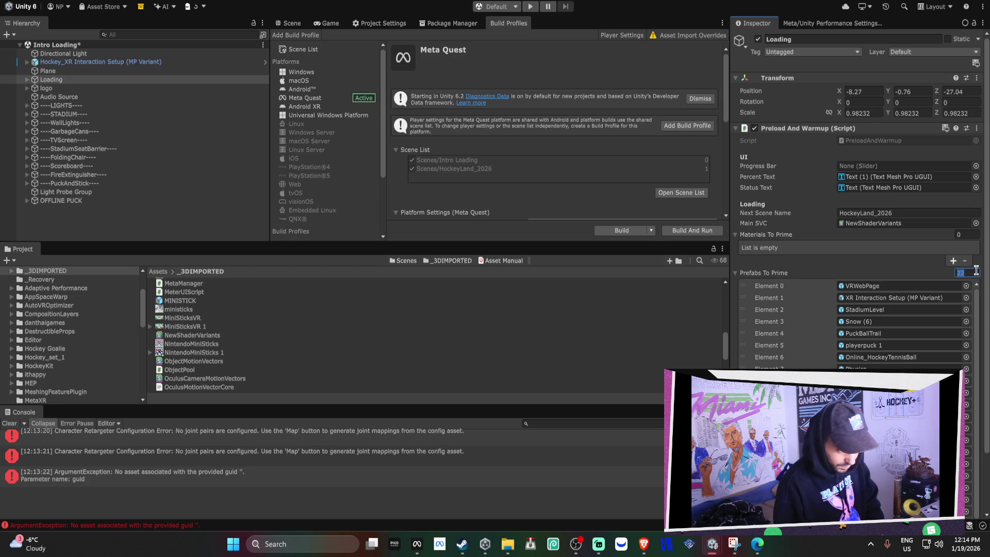
pyautogui.write('0')
pyautogui.press('Return')
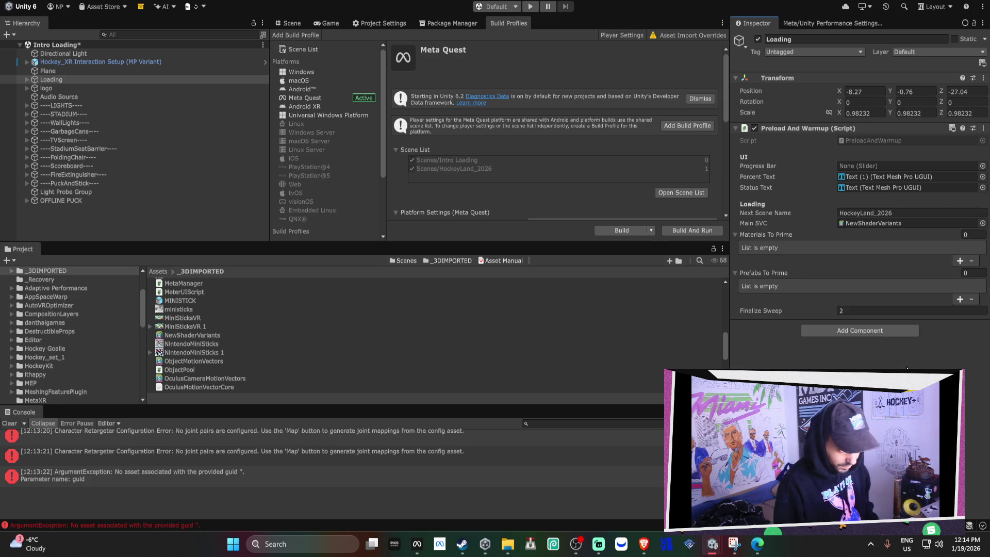
pyautogui.click(960, 298)
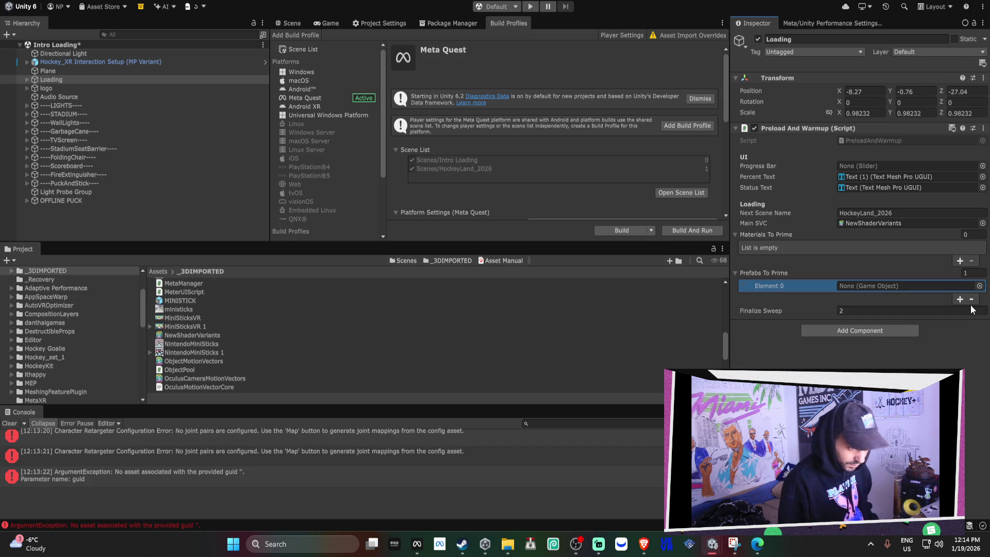
pyautogui.click(972, 299)
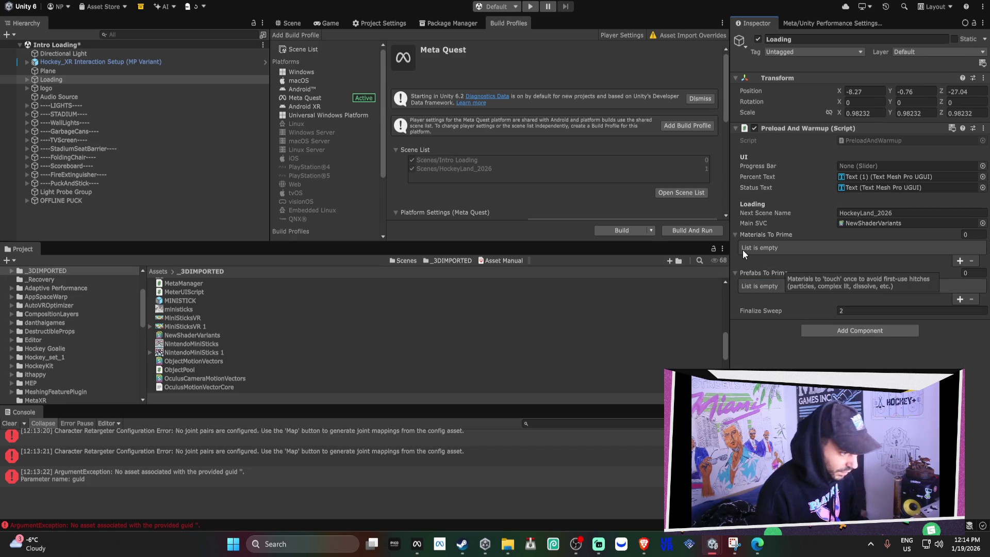
pyautogui.scroll(3, 41, 327)
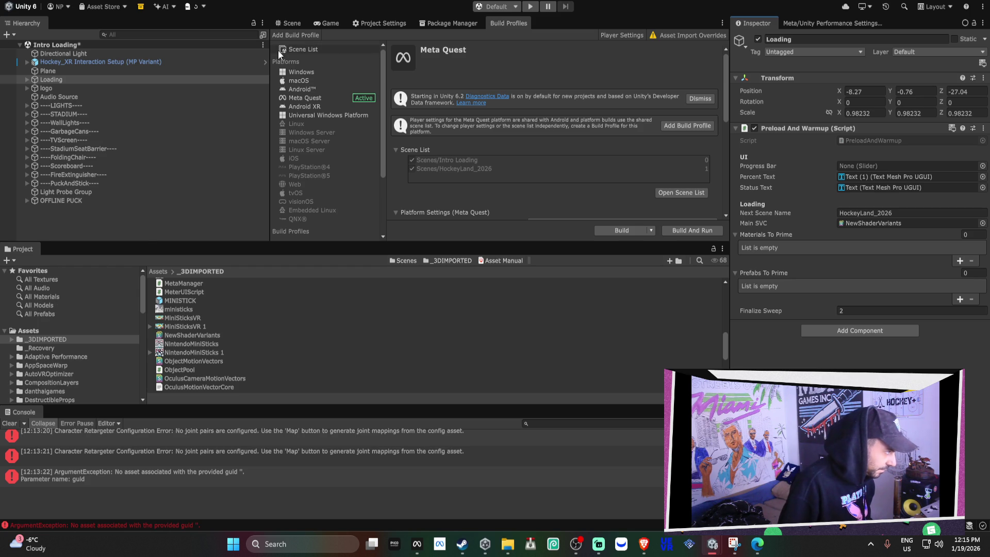
# In the Scene view, assign the hockey+icon sprite as the logo's Source Image via a 'hock' search
pyautogui.click(304, 22)
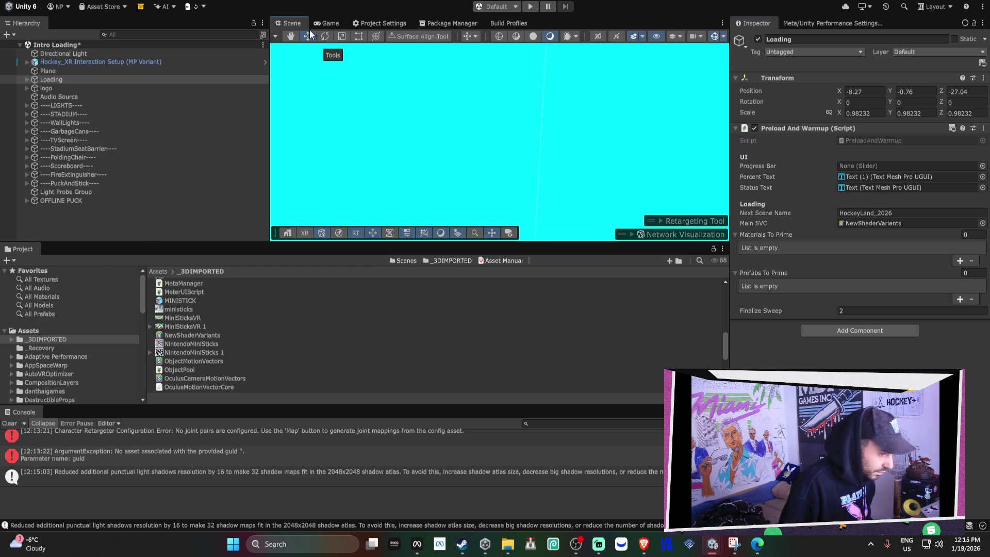
pyautogui.moveTo(476, 161); pyautogui.dragTo(665, 188)
pyautogui.press('f')
pyautogui.click(518, 129)
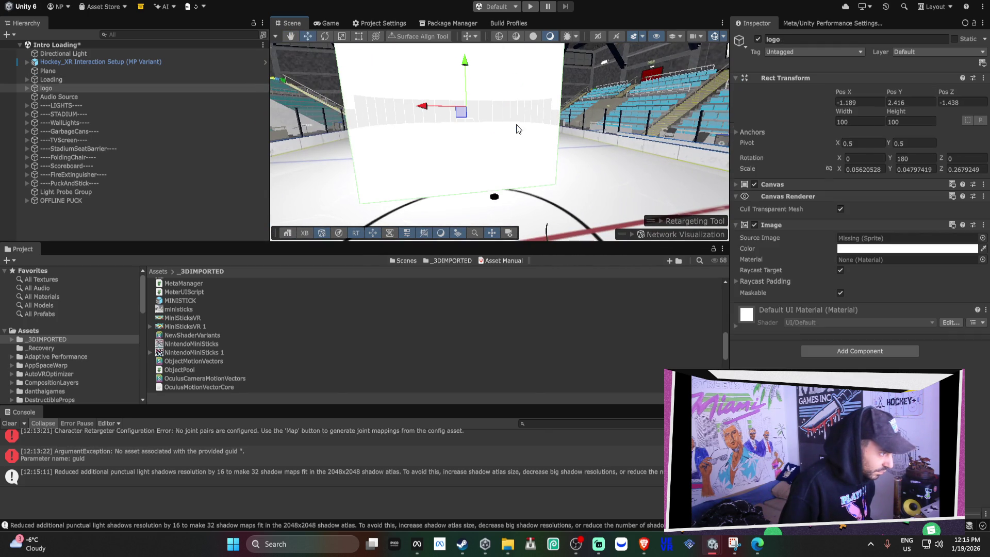
pyautogui.click(982, 239)
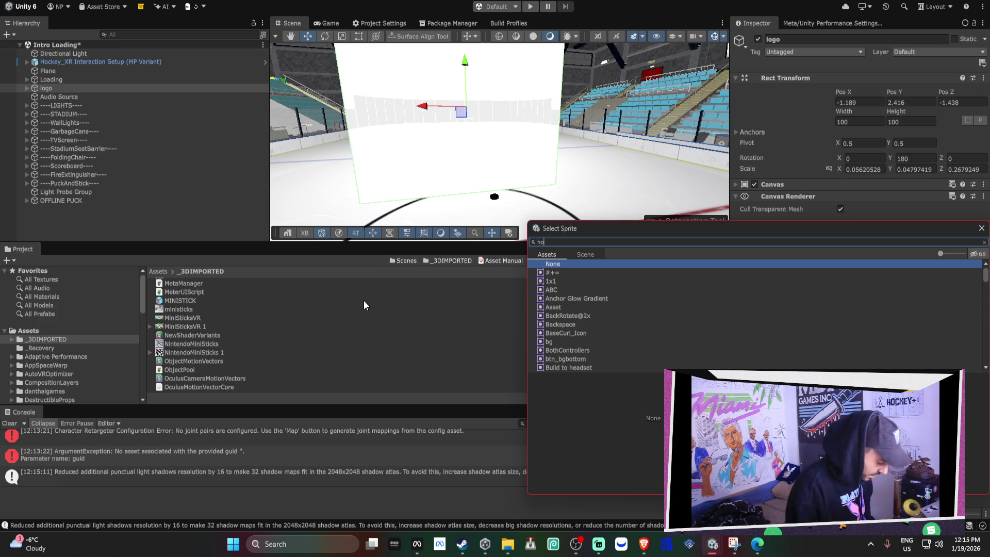
pyautogui.write('ck')
pyautogui.press('Down')
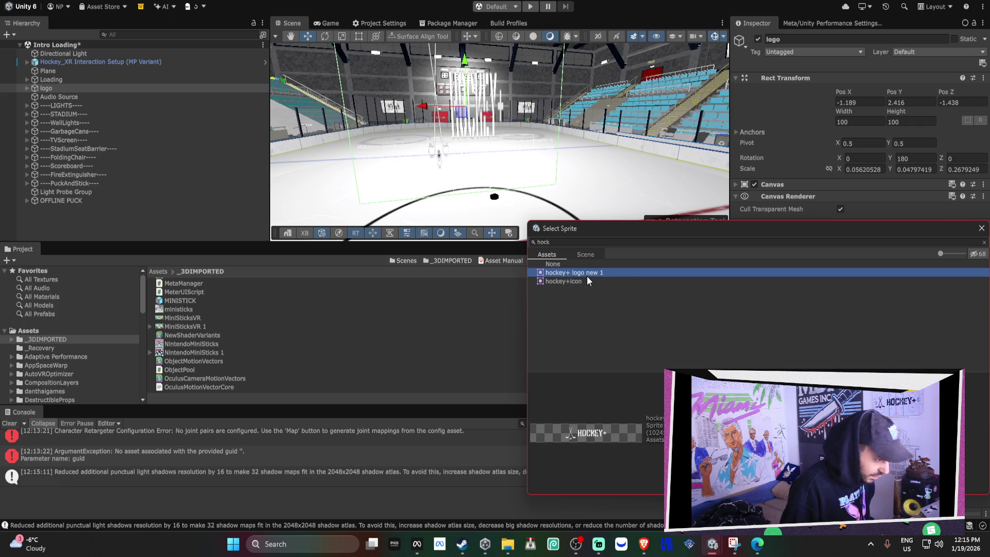
pyautogui.click(590, 282)
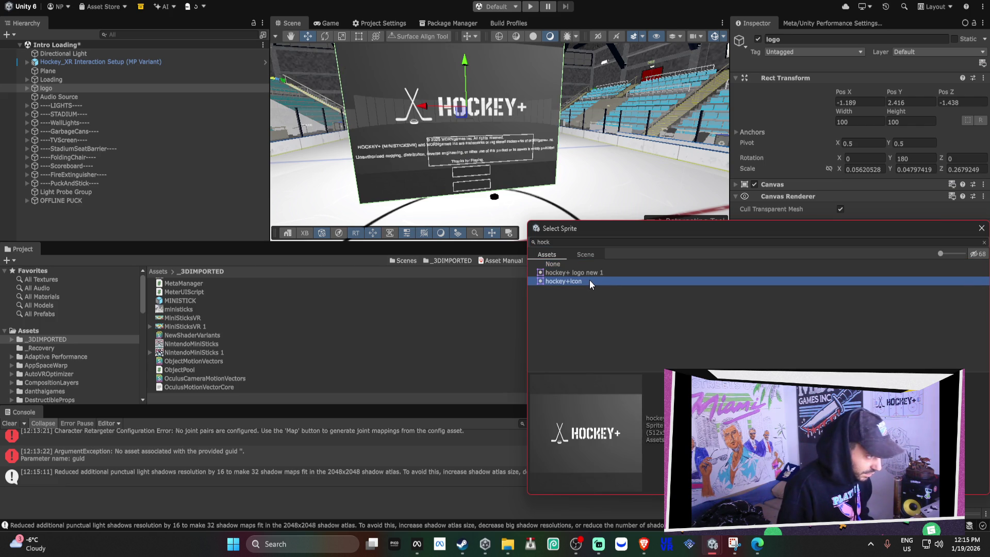
pyautogui.doubleClick(590, 282)
pyautogui.moveTo(721, 551)
pyautogui.click(635, 490)
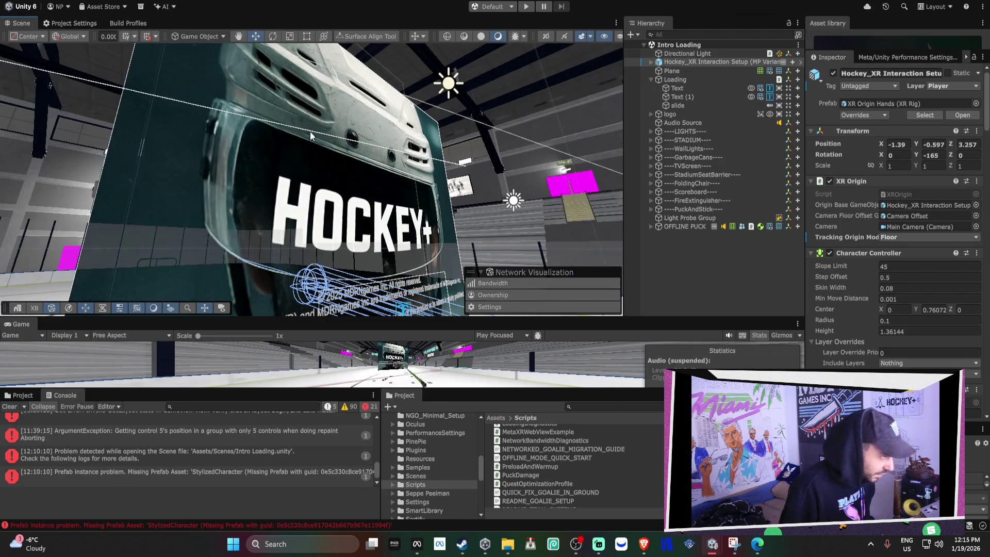
# Select logo and ping its SquareHockey 1 source image in the NEWcover project folder
pyautogui.click(312, 136)
pyautogui.click(409, 187)
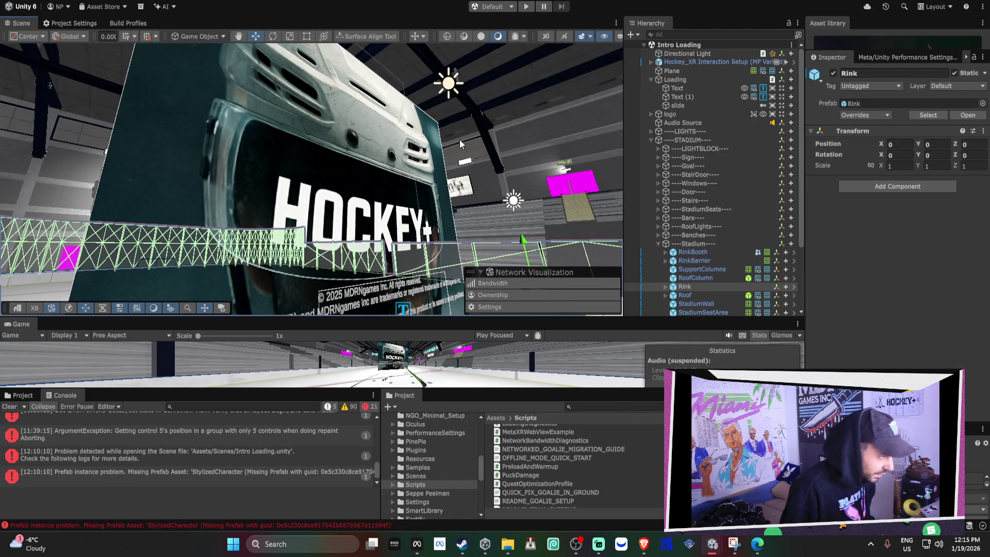
pyautogui.scroll(3, 409, 187)
pyautogui.click(409, 186)
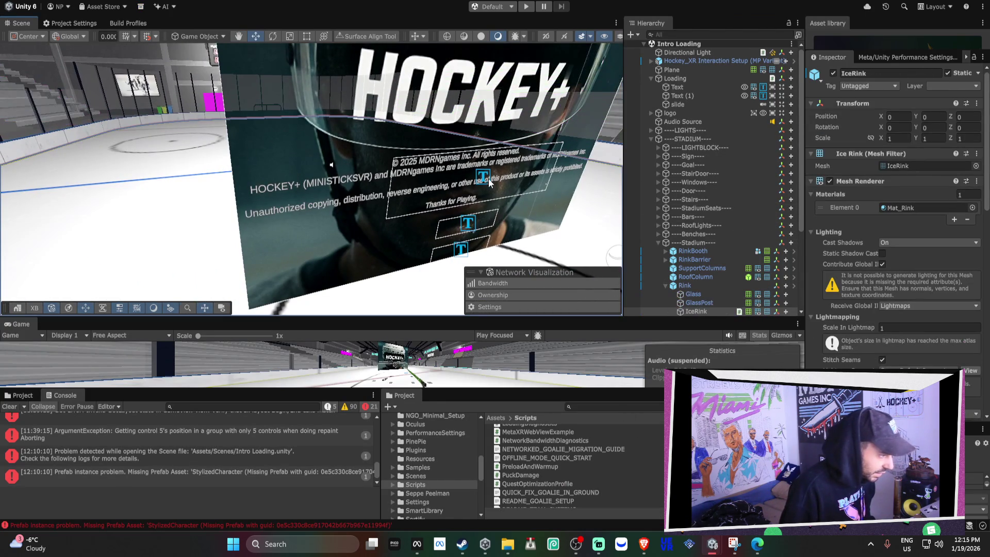
pyautogui.click(483, 174)
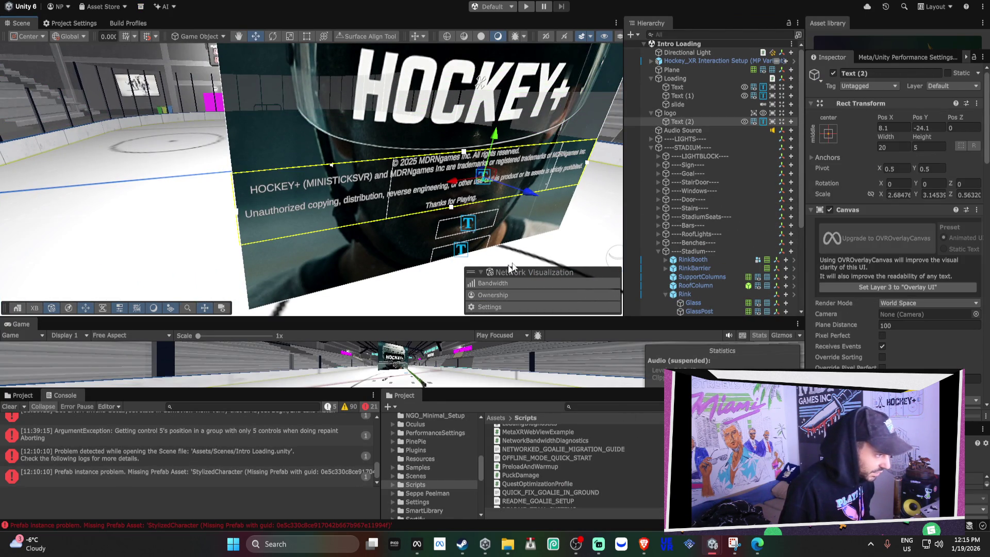
pyautogui.click(681, 112)
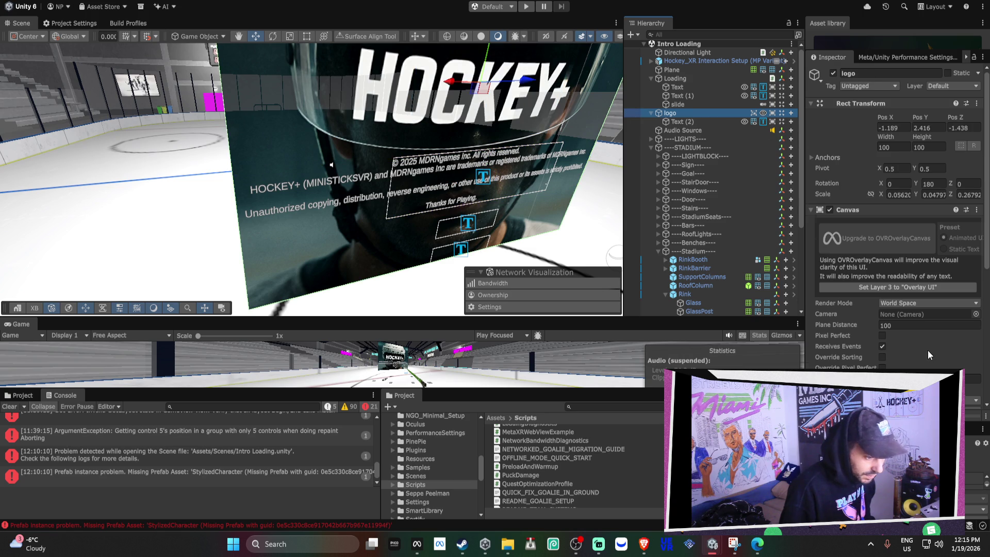
pyautogui.scroll(-5, 928, 351)
pyautogui.click(907, 294)
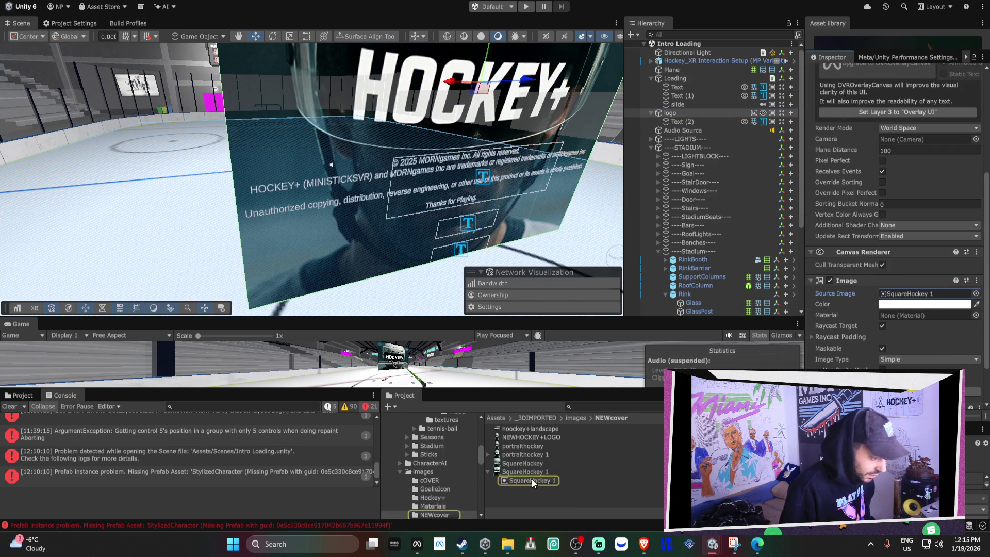
pyautogui.click(531, 473)
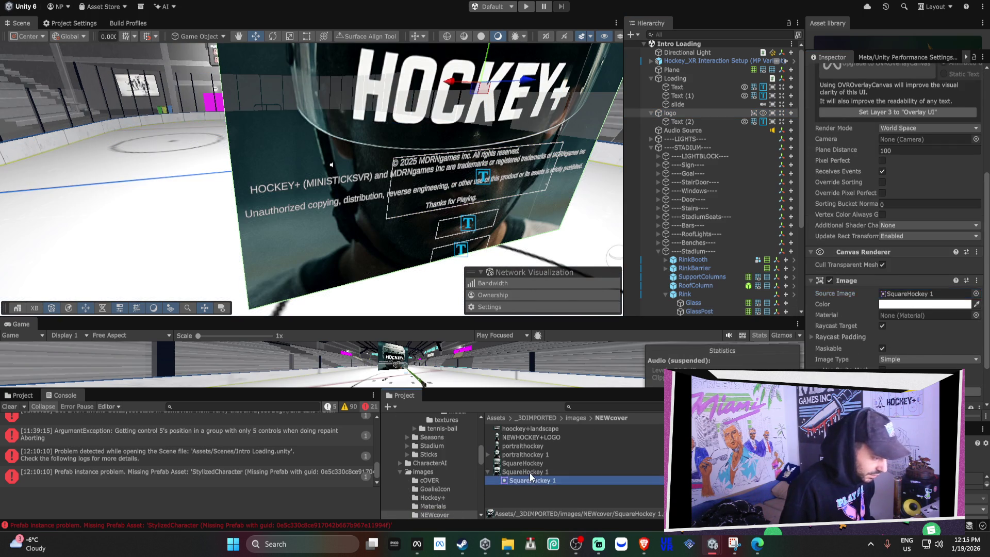
pyautogui.rightClick(438, 515)
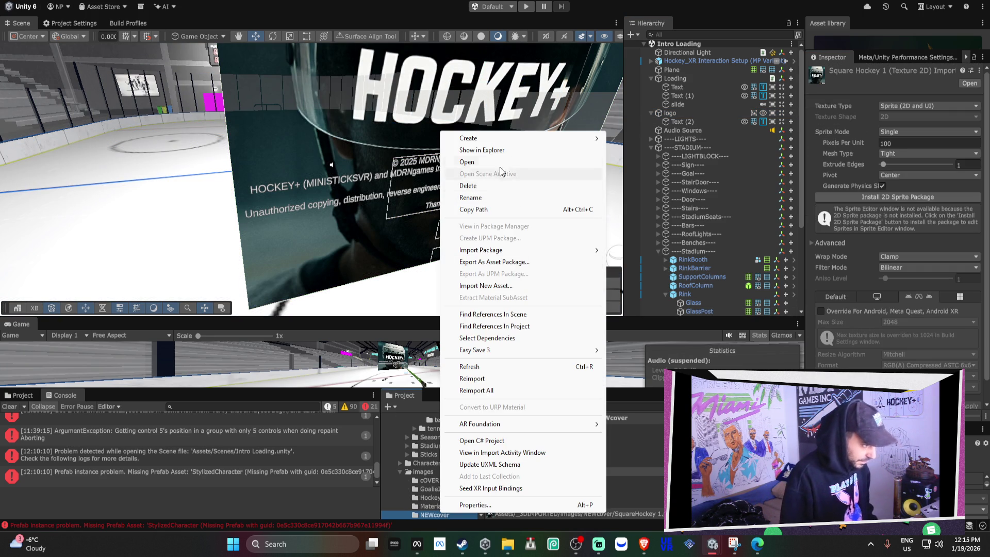
# Reveal NEWcover in File Explorer, select it with NEWcover.meta, then return to Unity and expand _3DIMPORTED
pyautogui.click(497, 149)
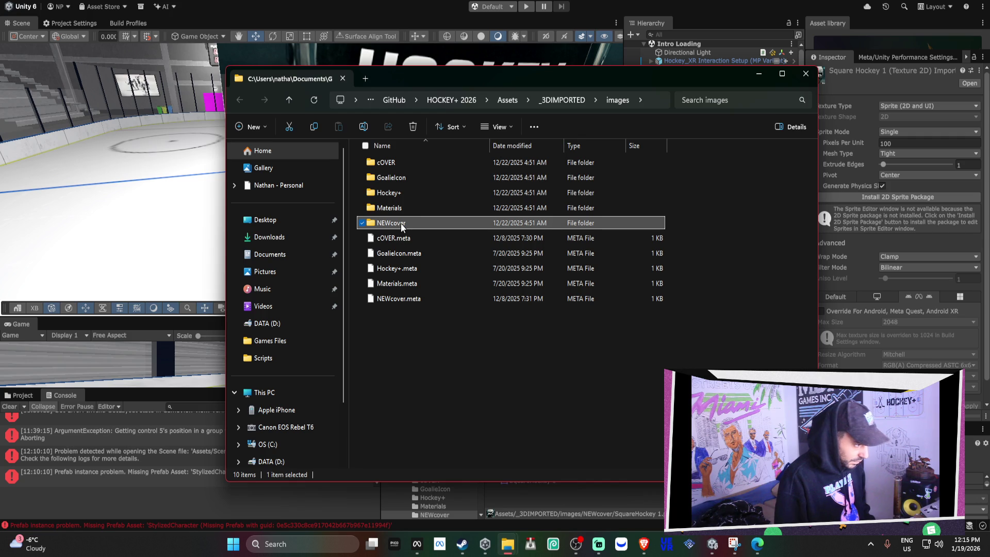
pyautogui.keyDown('ctrl'); pyautogui.click(408, 299); pyautogui.keyUp('ctrl')
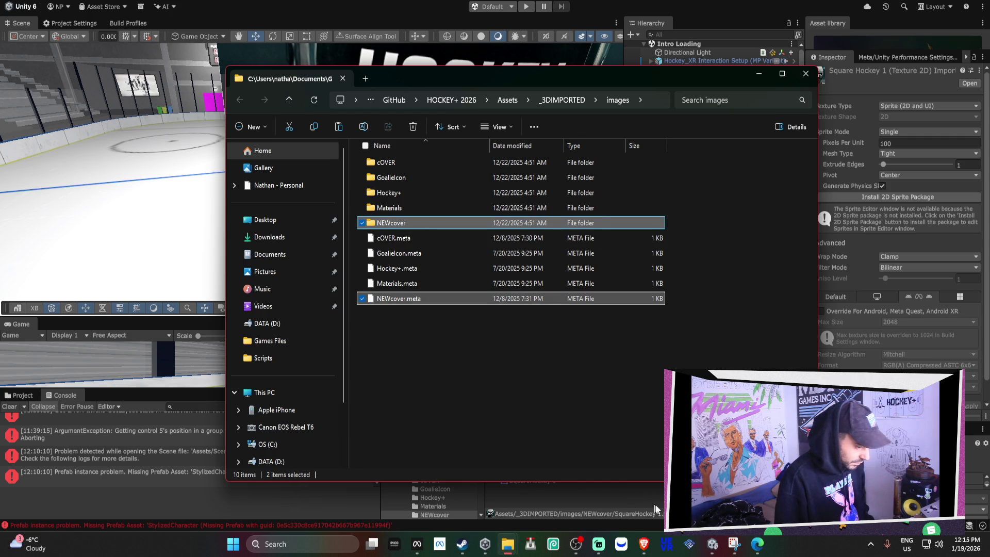
pyautogui.moveTo(643, 548)
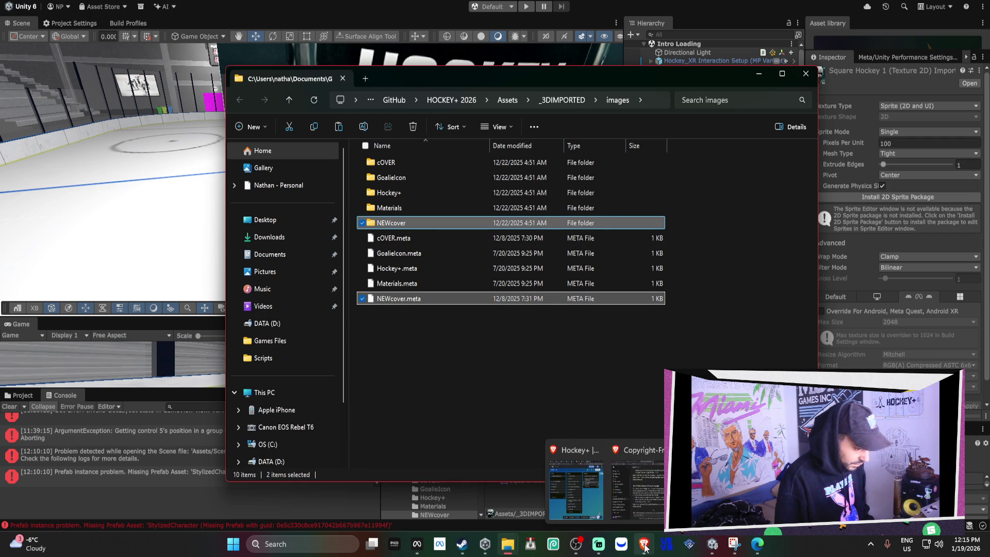
pyautogui.moveTo(712, 544)
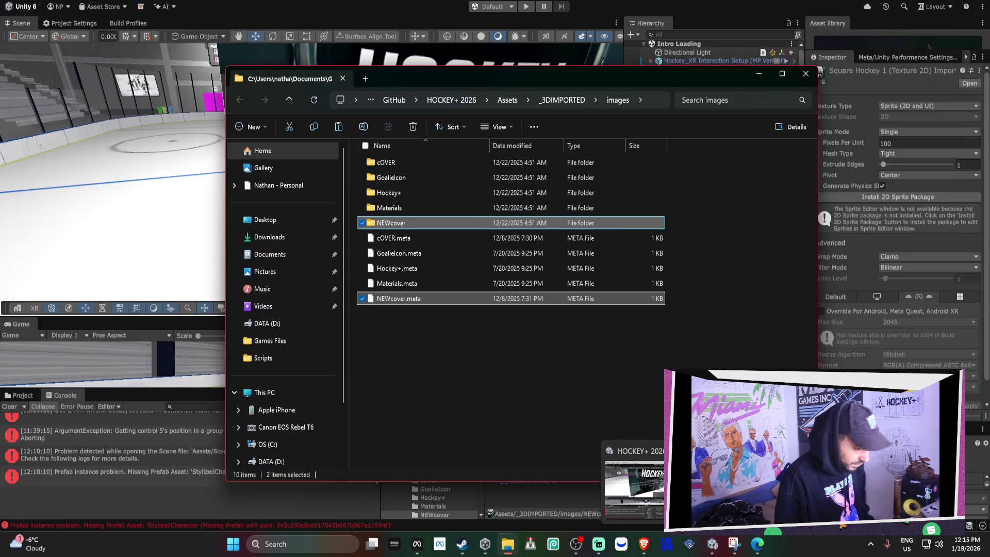
pyautogui.click(691, 484)
pyautogui.click(11, 340)
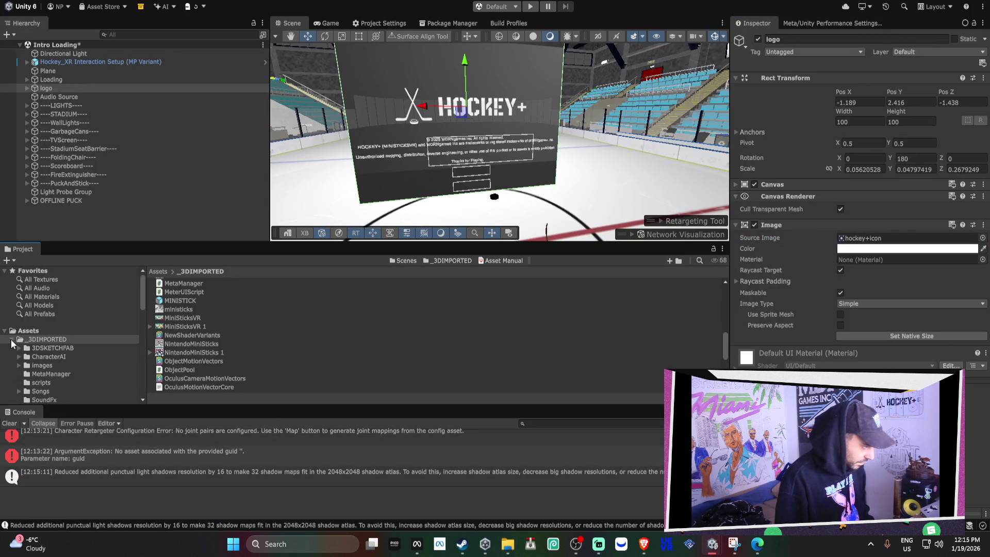
# Open the images folder under _3DIMPORTED in the Project window to list its contents
pyautogui.click(49, 367)
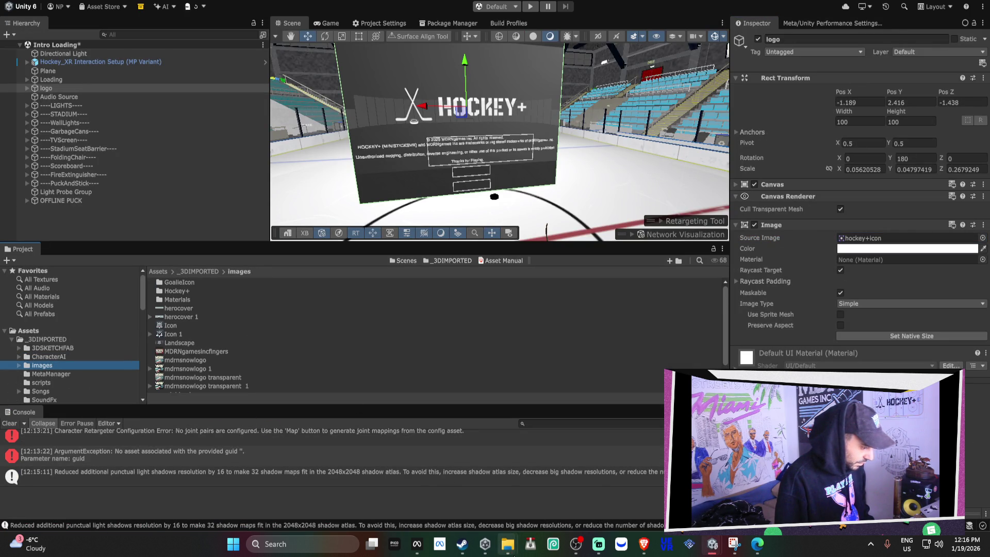
pyautogui.moveTo(508, 544)
pyautogui.moveTo(540, 494)
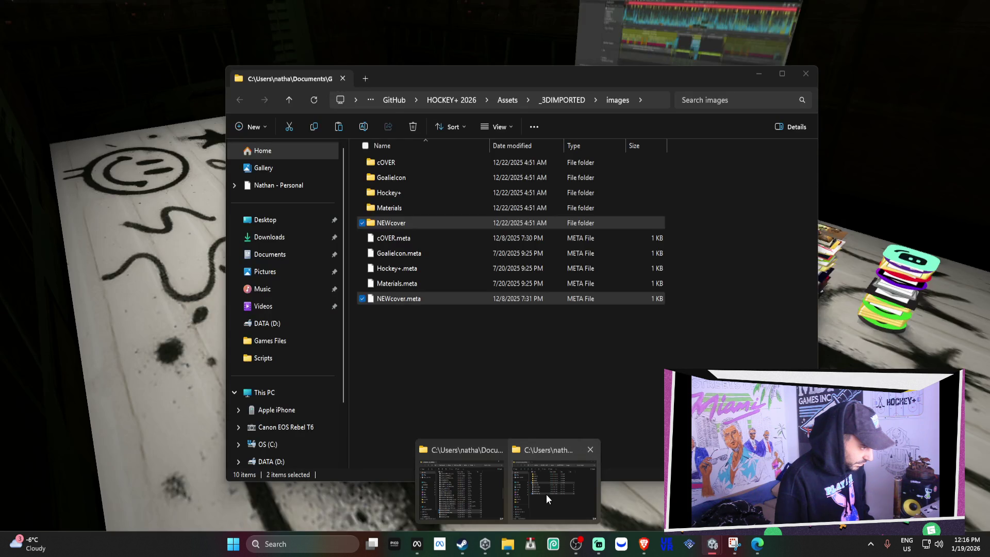
pyautogui.click(546, 494)
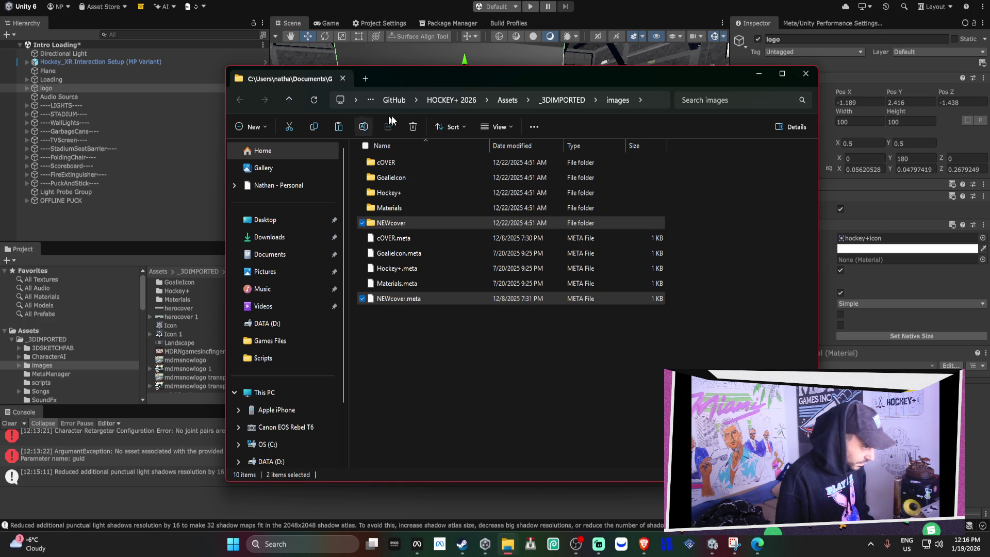
pyautogui.click(195, 284)
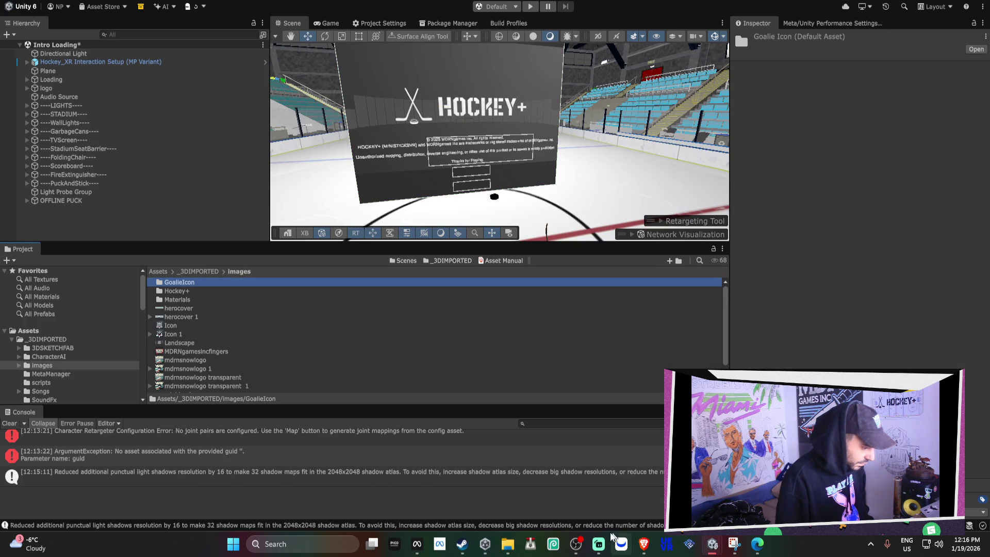
# In File Explorer, look inside the images folder's cOVER folder, then go back up to images
pyautogui.moveTo(508, 544)
pyautogui.click(551, 484)
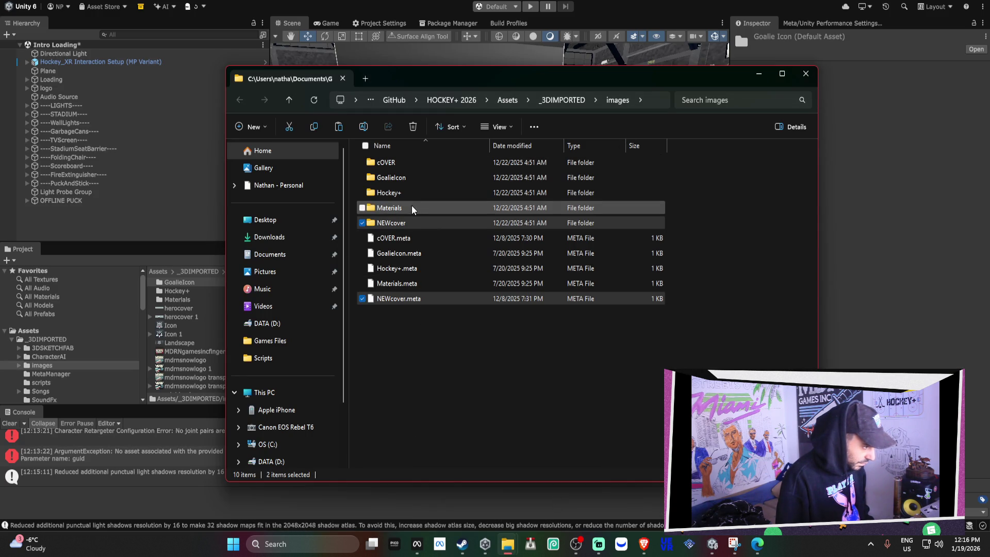
pyautogui.click(400, 163)
pyautogui.doubleClick(400, 164)
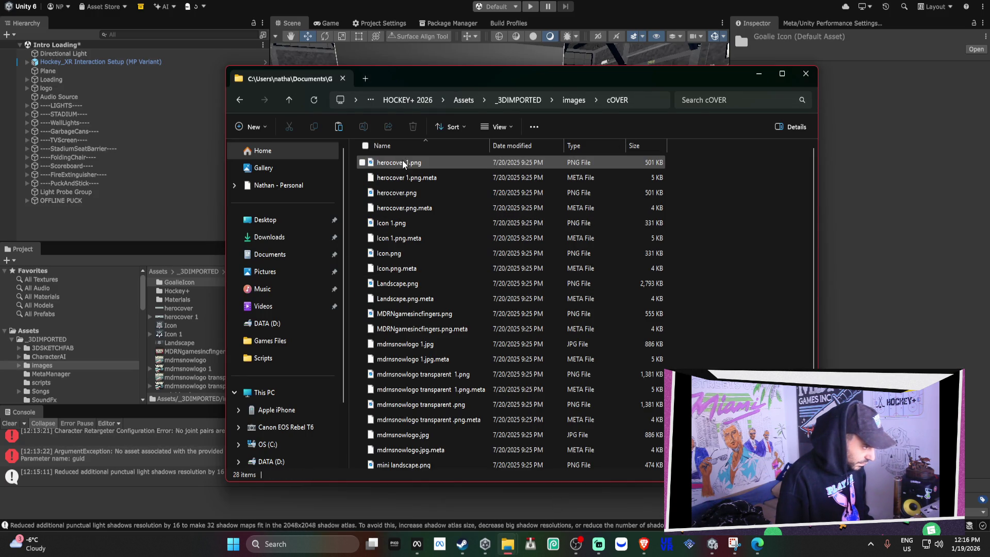
pyautogui.scroll(-2, 442, 249)
pyautogui.click(249, 105)
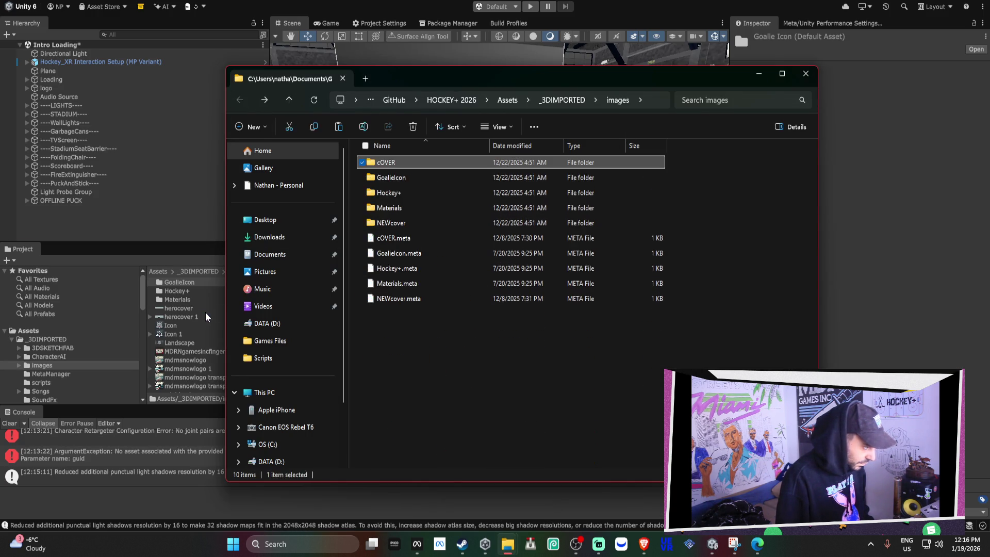
# Select the 17 images-folder assets from GoalieIcon to the last image and delete them
pyautogui.click(191, 317)
pyautogui.click(191, 282)
pyautogui.scroll(-2, 206, 379)
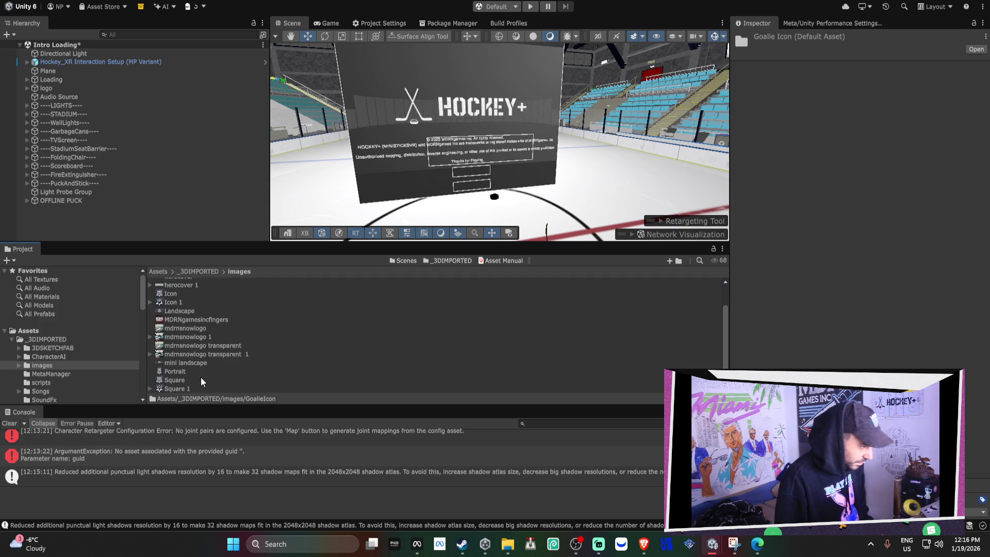
pyautogui.keyDown('shift'); pyautogui.click(205, 387); pyautogui.keyUp('shift')
pyautogui.rightClick(215, 351)
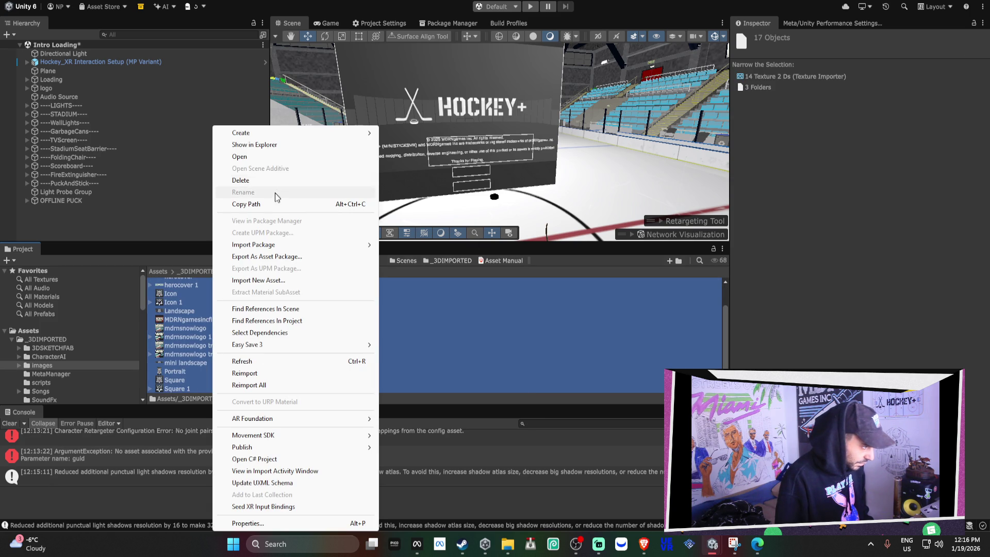
pyautogui.click(268, 180)
pyautogui.click(509, 296)
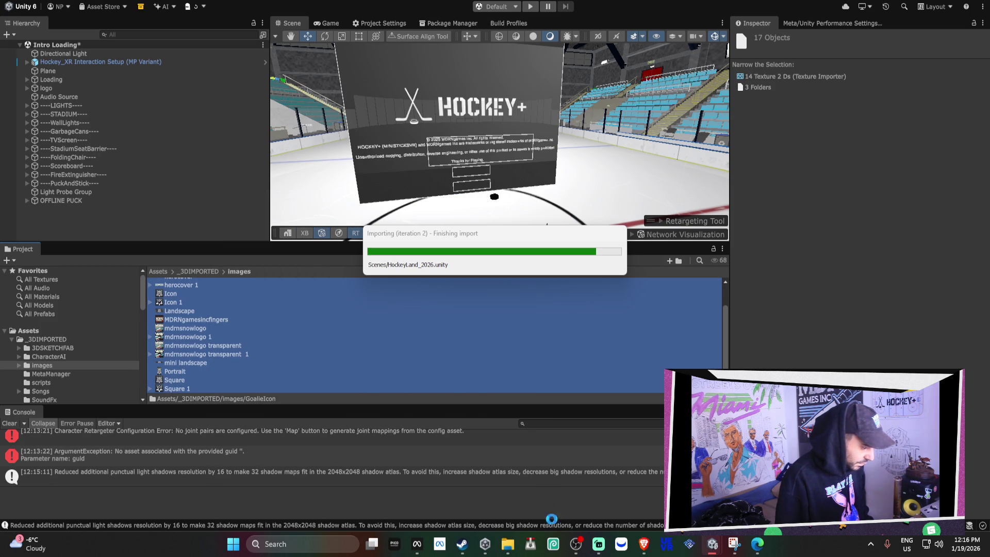
# Close the Transmission popup and select the mdrnsnowlogo and mdrnsnowlogo 1 textures
pyautogui.click(529, 539)
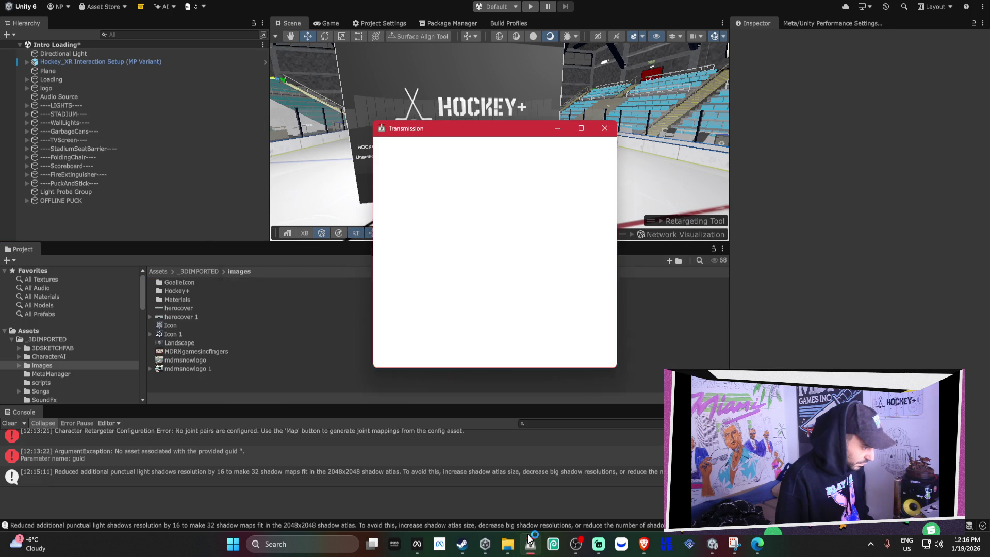
pyautogui.click(370, 21)
pyautogui.click(214, 360)
pyautogui.click(208, 369)
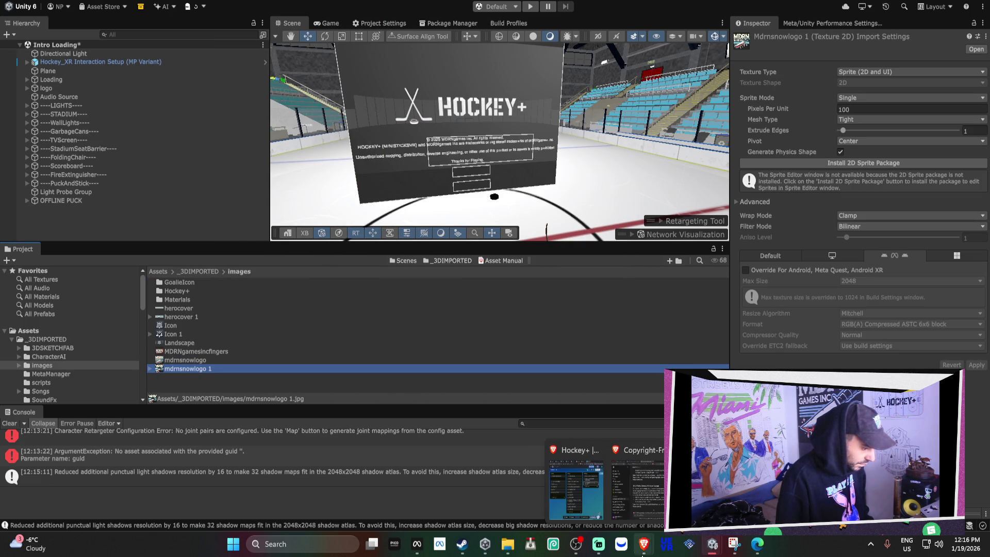
# Select every item in the images File Explorer window
pyautogui.moveTo(510, 545)
pyautogui.moveTo(538, 505)
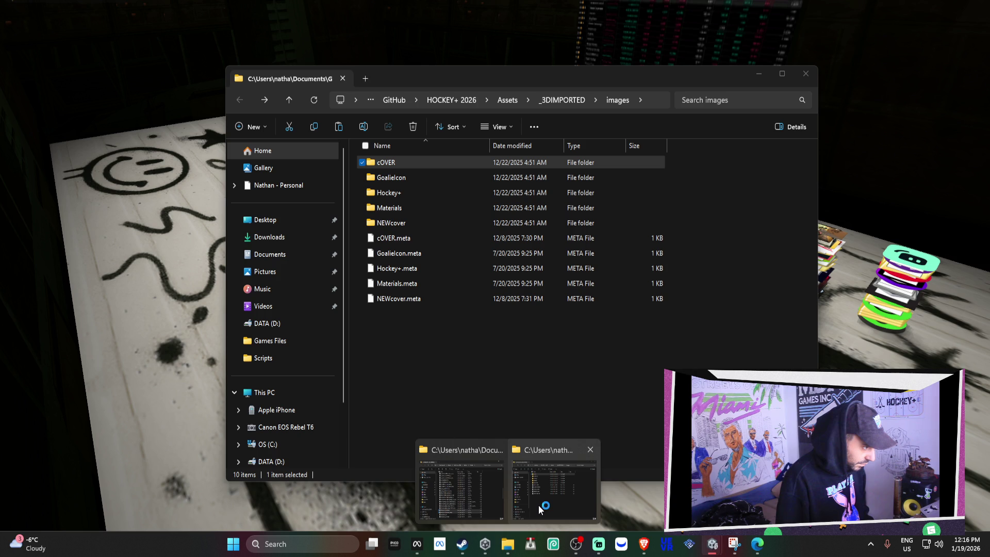
pyautogui.click(538, 506)
pyautogui.moveTo(504, 405); pyautogui.dragTo(377, 155)
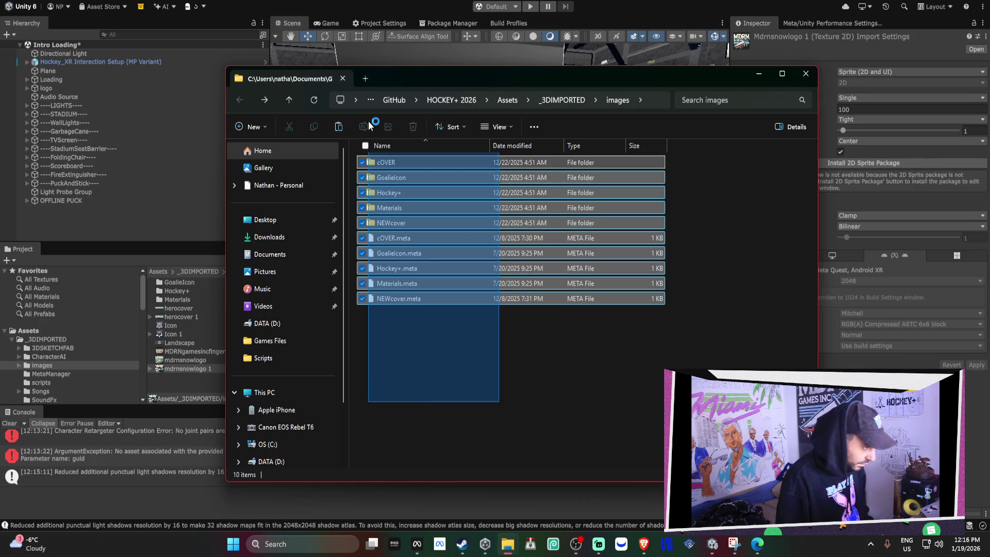
pyautogui.click(200, 399)
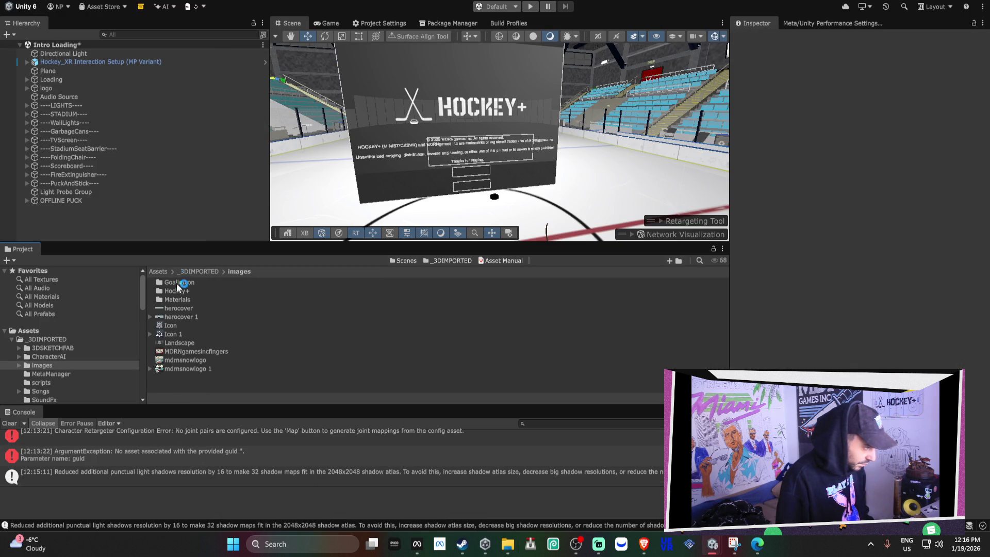
# Navigate a second Explorer window to HOCKEY+ 2026 > Assets > _3DIMPORTED > images and select its ten items
pyautogui.moveTo(508, 544)
pyautogui.click(480, 490)
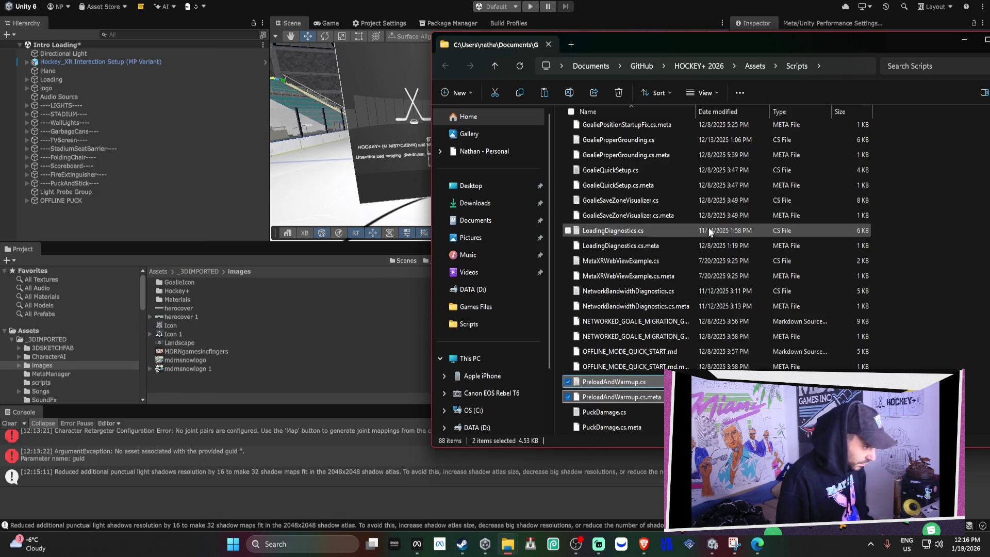
pyautogui.click(712, 66)
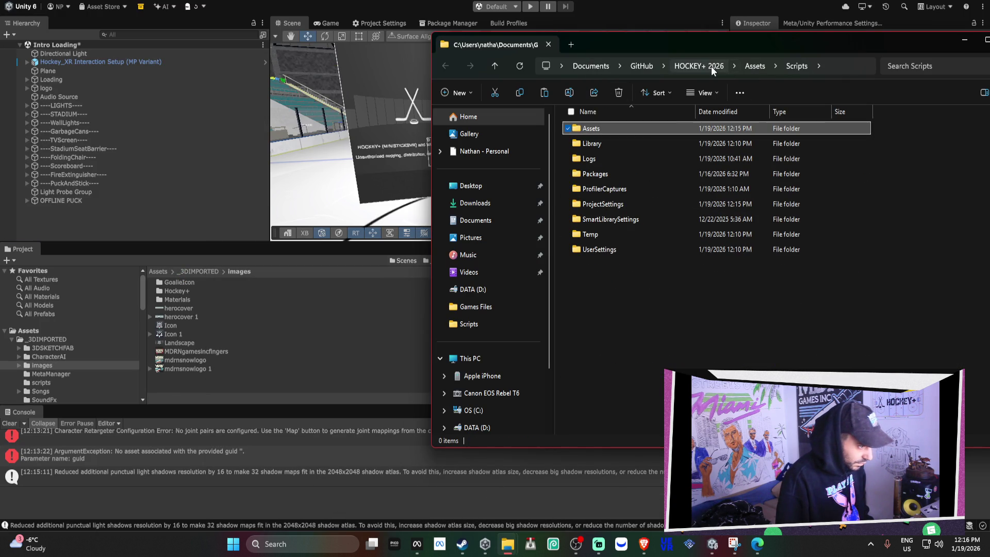
pyautogui.doubleClick(580, 130)
pyautogui.doubleClick(592, 127)
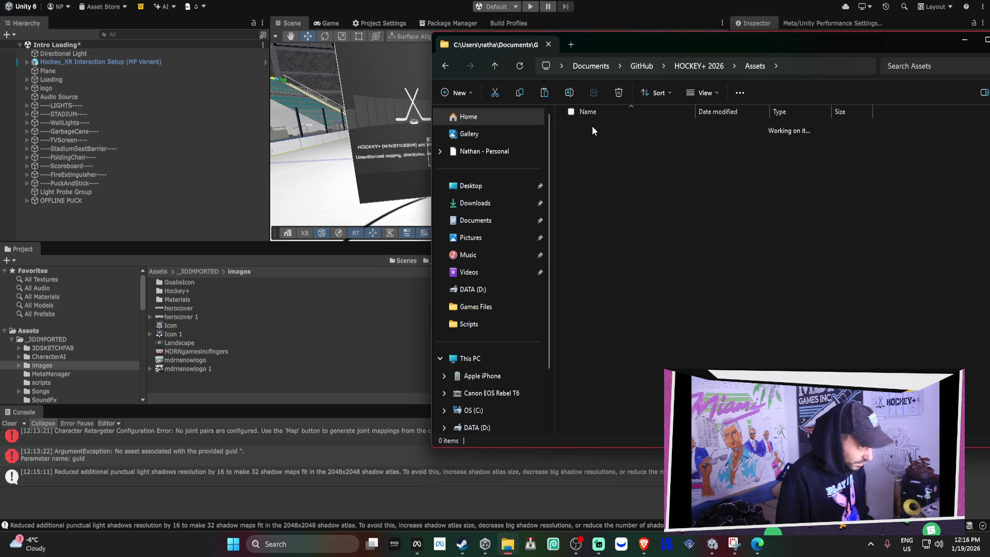
pyautogui.doubleClick(592, 159)
pyautogui.moveTo(633, 283); pyautogui.dragTo(584, 102)
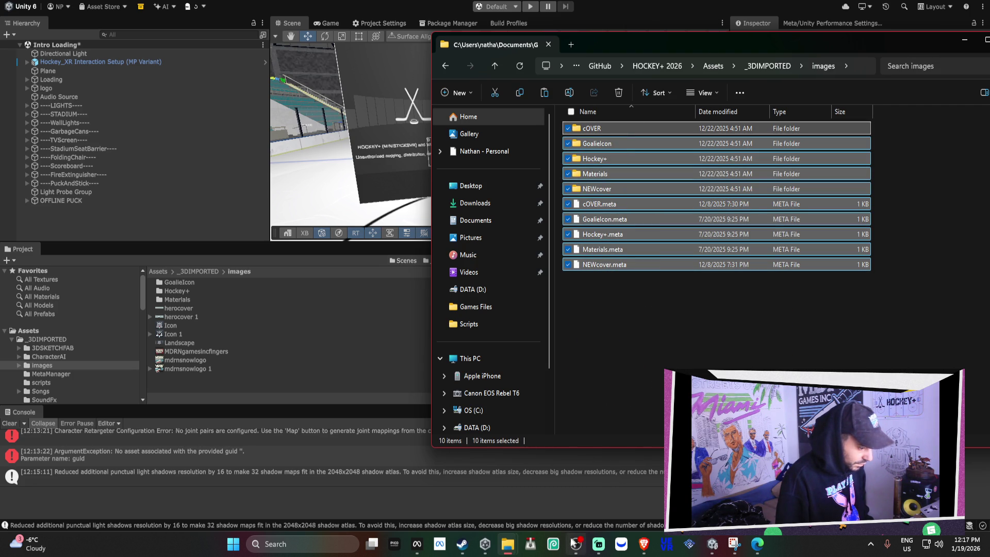
# Select all ten items in the other images window, then clear the selection
pyautogui.moveTo(508, 544)
pyautogui.click(547, 487)
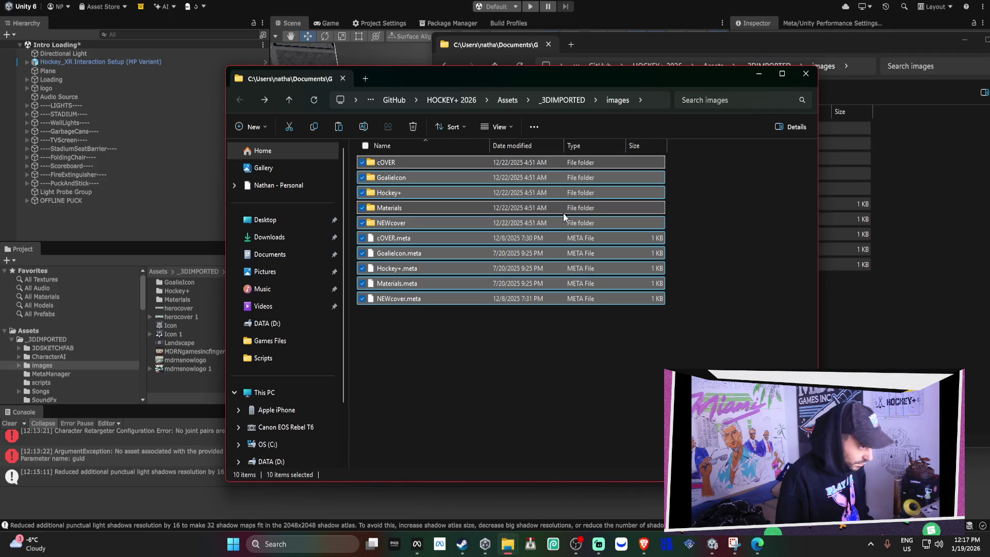
pyautogui.moveTo(563, 212)
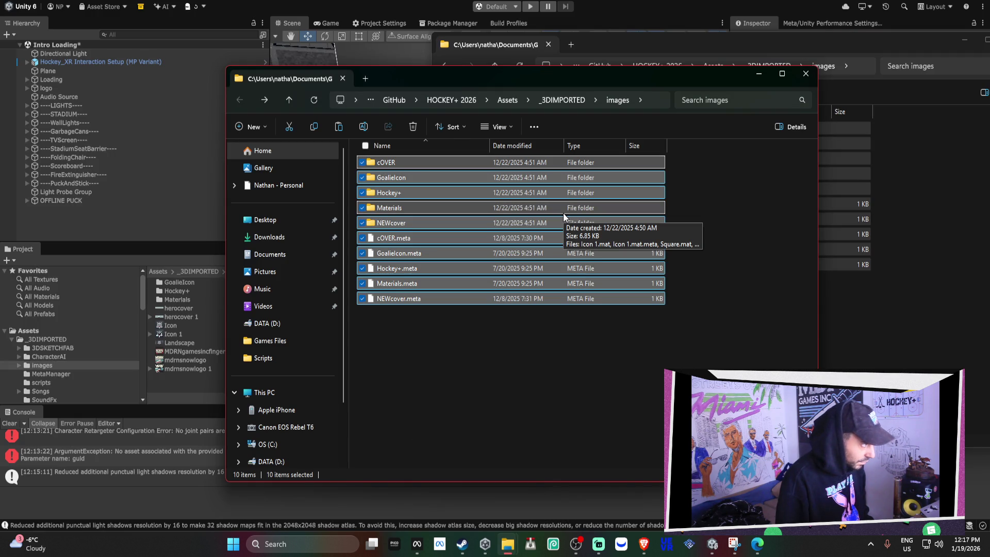
pyautogui.click(830, 350)
pyautogui.moveTo(830, 351)
pyautogui.mouseDown()
pyautogui.moveTo(645, 154)
pyautogui.moveTo(594, 129)
pyautogui.mouseUp()
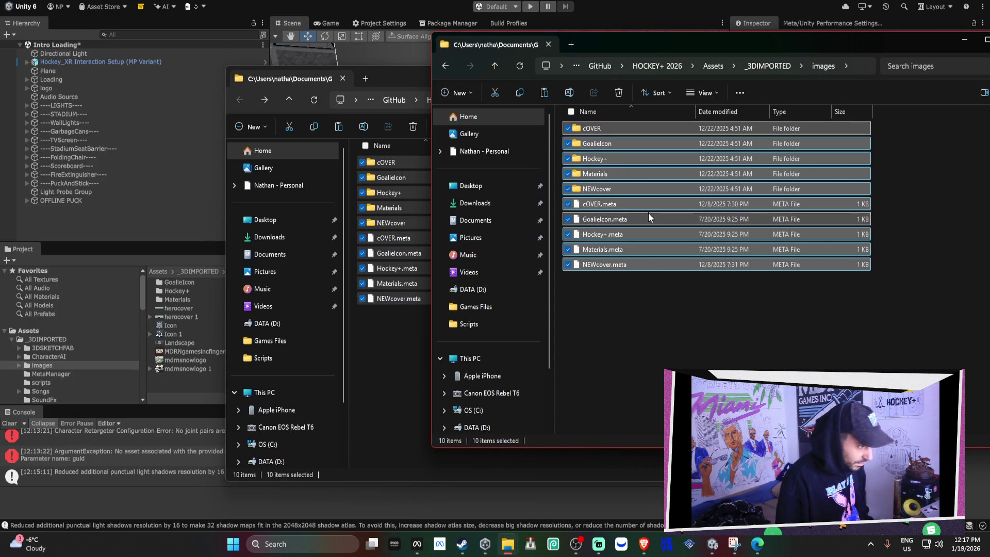
pyautogui.click(676, 311)
# Paste '- Copy' duplicates of the ten items into images and select everything
pyautogui.hotkey('ctrl', 'v')
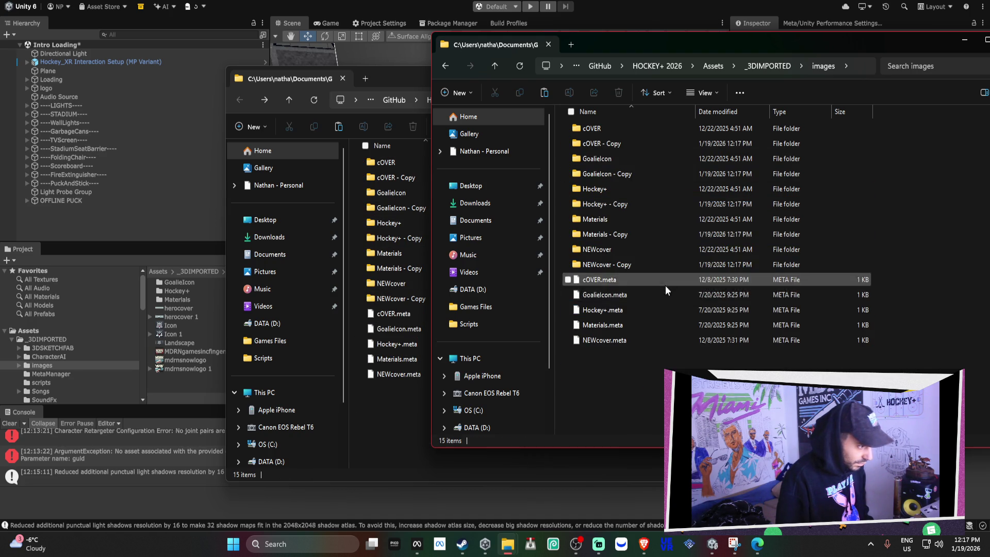
pyautogui.hotkey('ctrl', 'a')
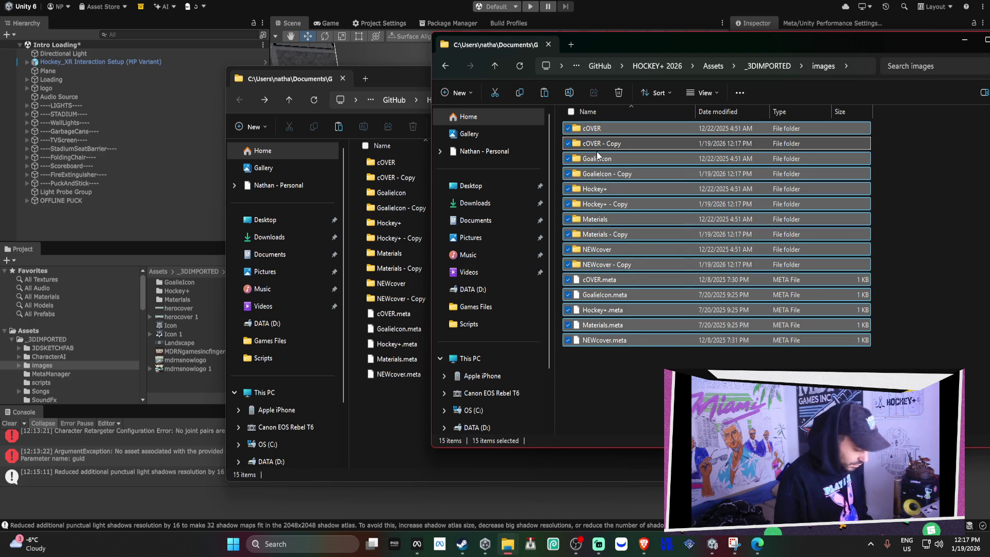
pyautogui.click(413, 86)
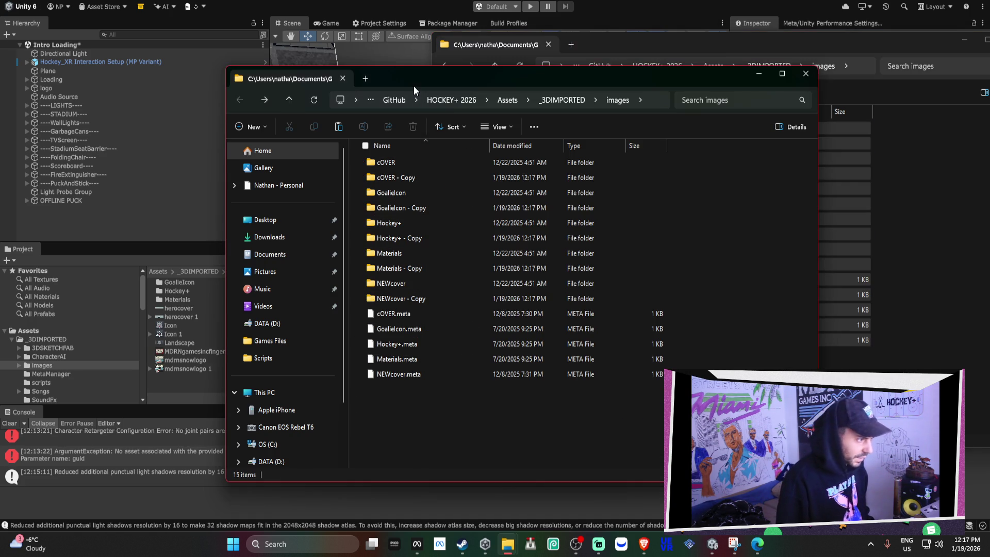
pyautogui.hotkey('alt', 'Tab')
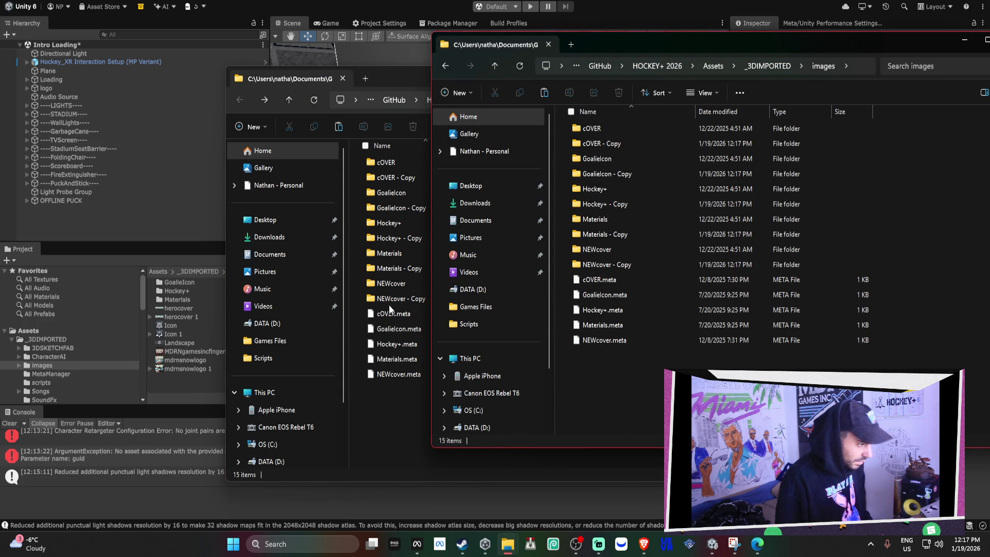
pyautogui.click(42, 366)
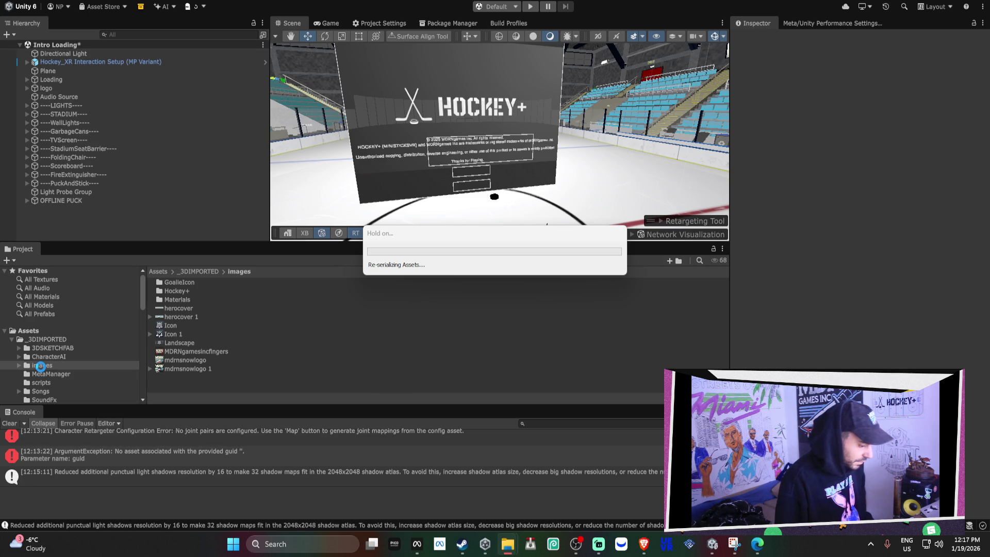
# Reveal Unity's images folder in Explorer and permanently delete all 28 items inside it
pyautogui.rightClick(42, 370)
pyautogui.click(81, 146)
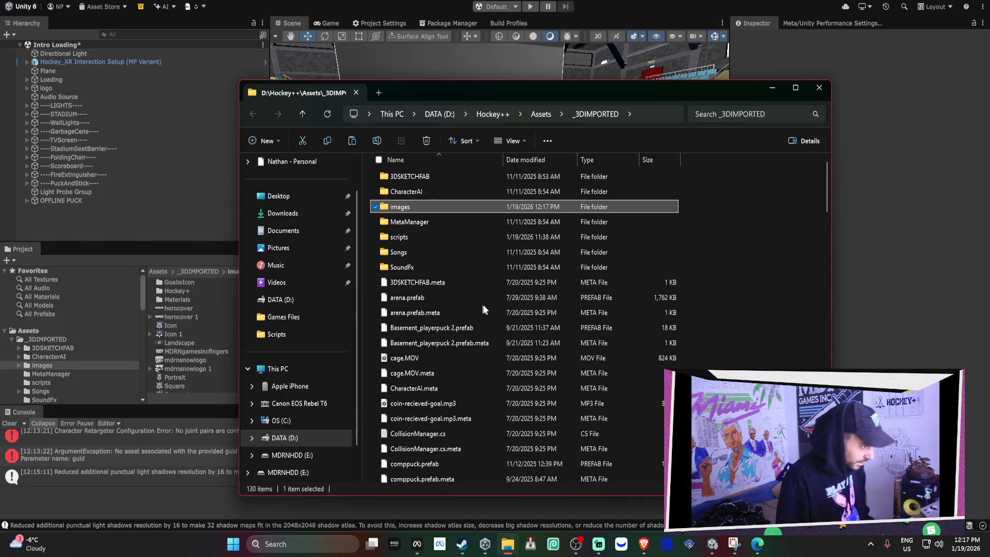
pyautogui.doubleClick(426, 203)
pyautogui.click(487, 282)
pyautogui.hotkey('ctrl', 'a')
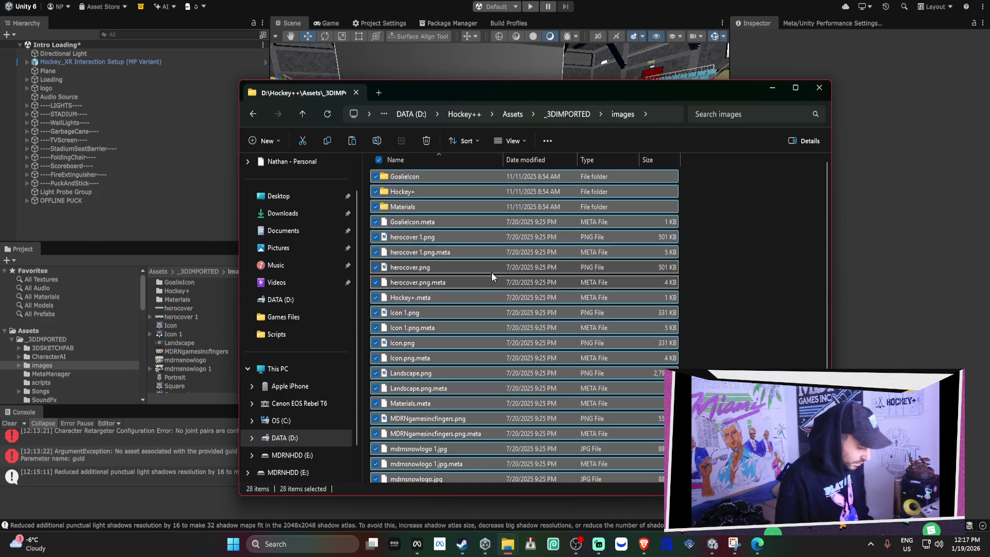
pyautogui.hotkey('shift', 'Delete')
pyautogui.click(531, 263)
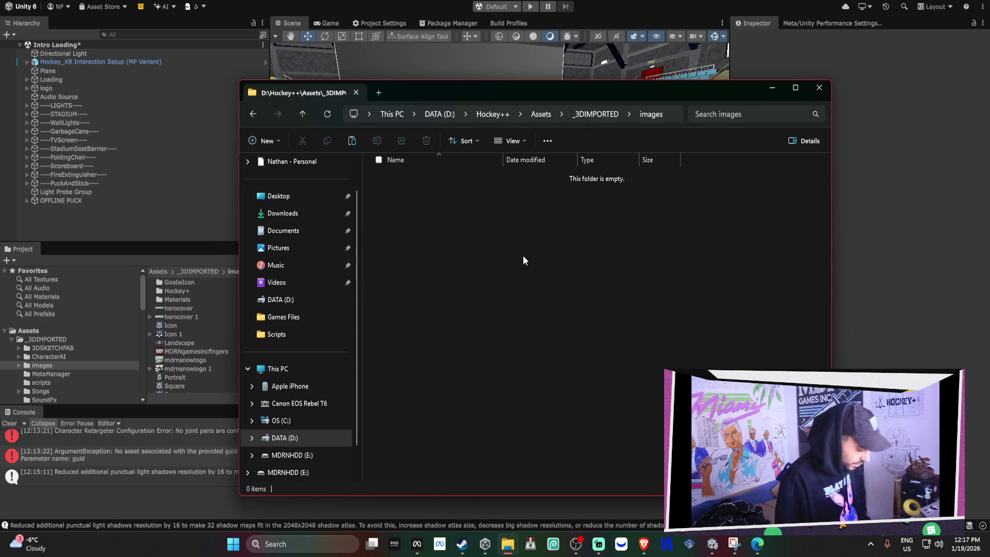
# Paste the five copied folders and their meta files into the emptied images folder
pyautogui.hotkey('ctrl', 'v')
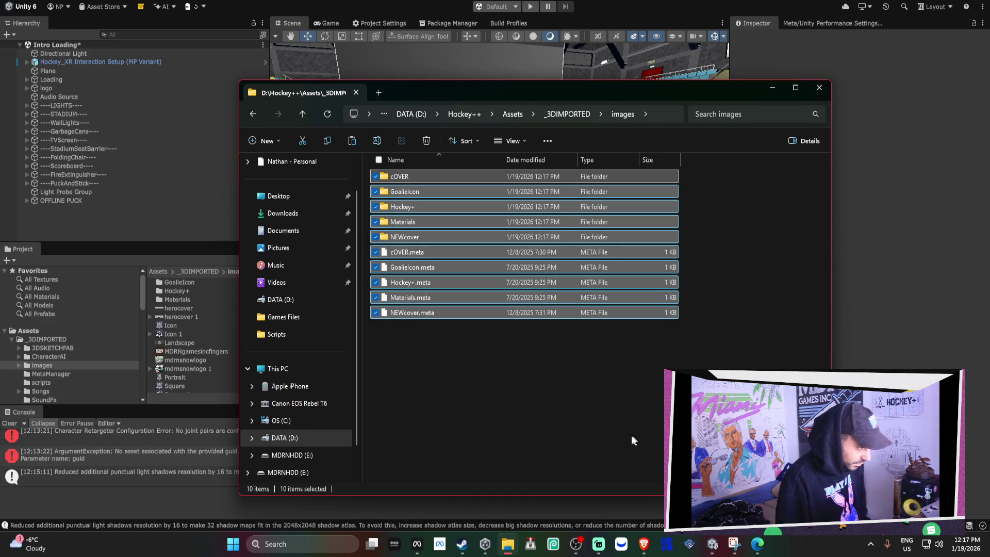
pyautogui.click(574, 433)
pyautogui.click(181, 376)
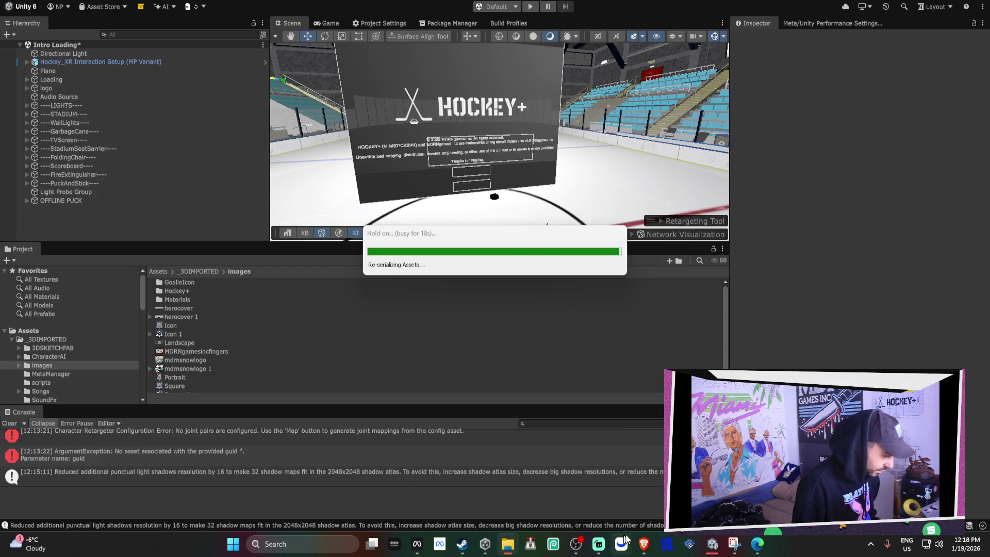
# In the other Unity editor, open images to see cOVER, GoalieIcon, Hockey+, Materials and NEWcover
pyautogui.moveTo(712, 545)
pyautogui.click(628, 497)
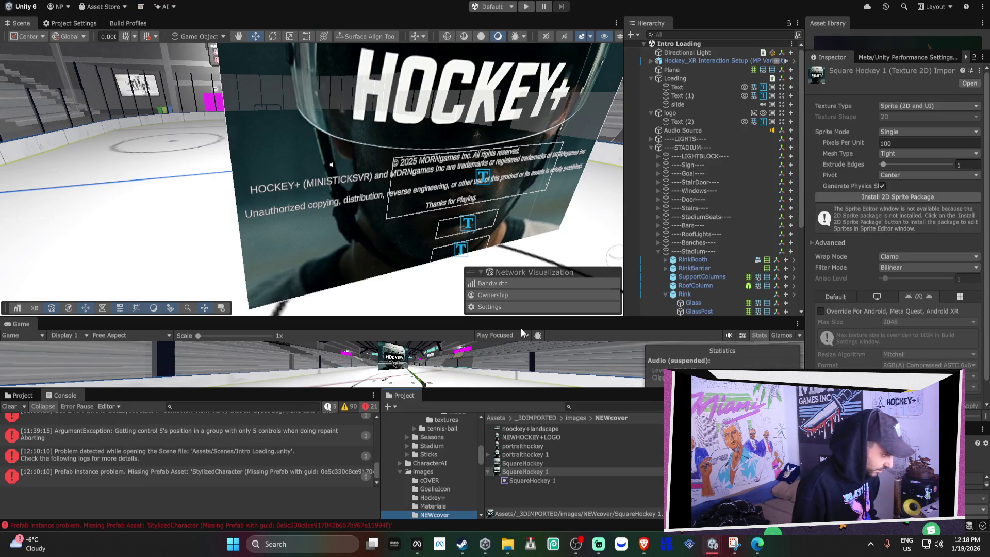
pyautogui.click(539, 462)
pyautogui.click(424, 473)
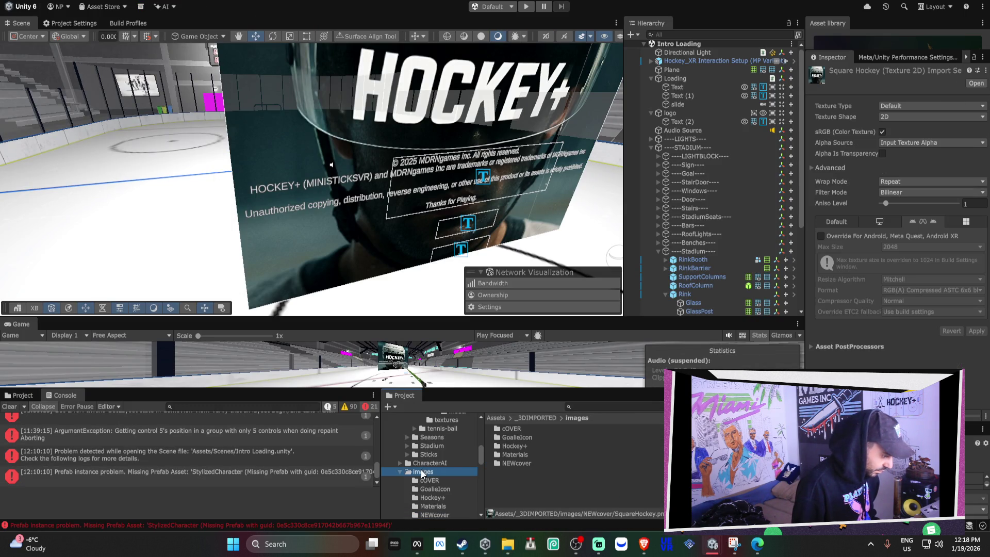
pyautogui.scroll(1, 506, 217)
pyautogui.moveTo(507, 218)
pyautogui.mouseDown()
pyautogui.moveTo(330, 121)
pyautogui.moveTo(676, 152)
pyautogui.moveTo(627, 169)
pyautogui.mouseUp()
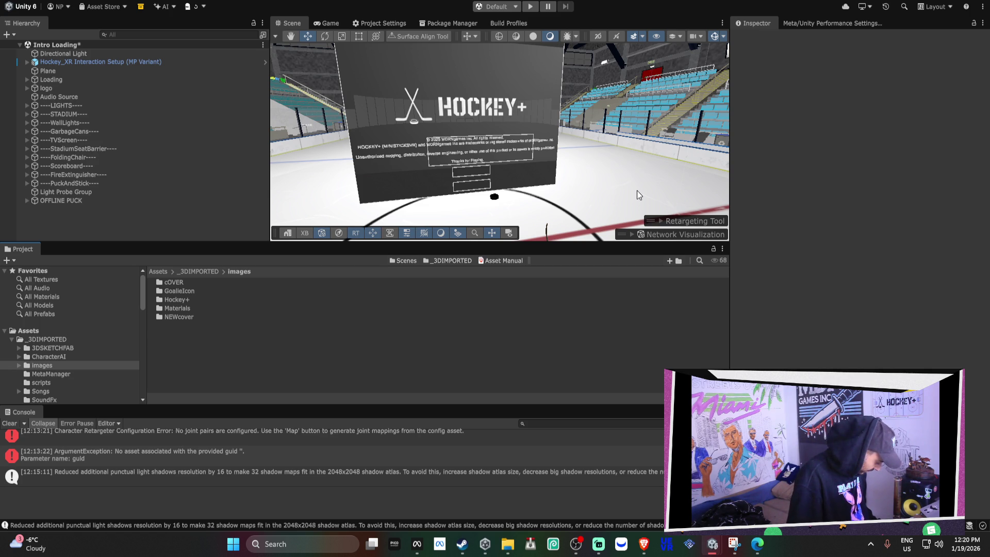
# Set the logo's Source Image to SquareHockey 1 from NEWcover, then select the Loading object
pyautogui.click(460, 111)
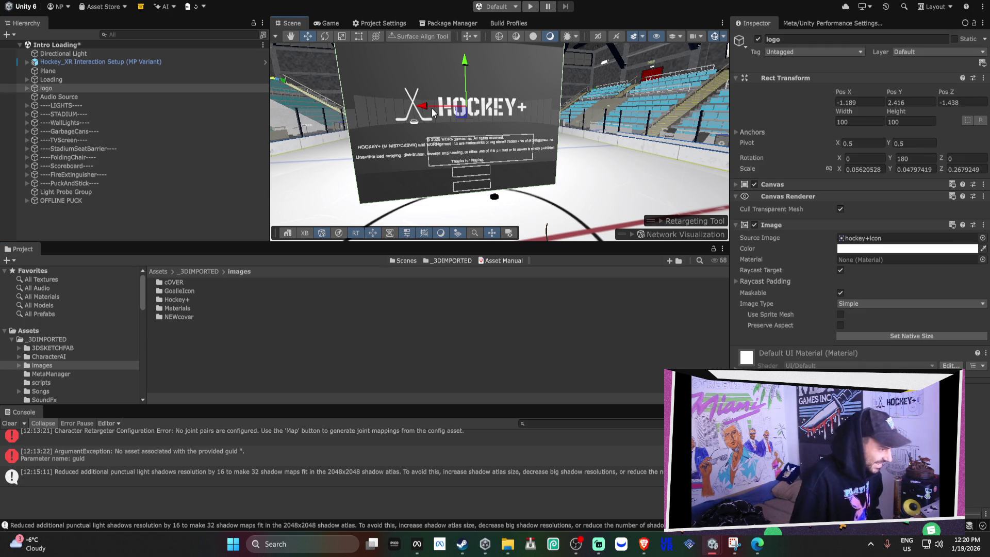
pyautogui.click(165, 317)
pyautogui.doubleClick(165, 316)
pyautogui.click(501, 104)
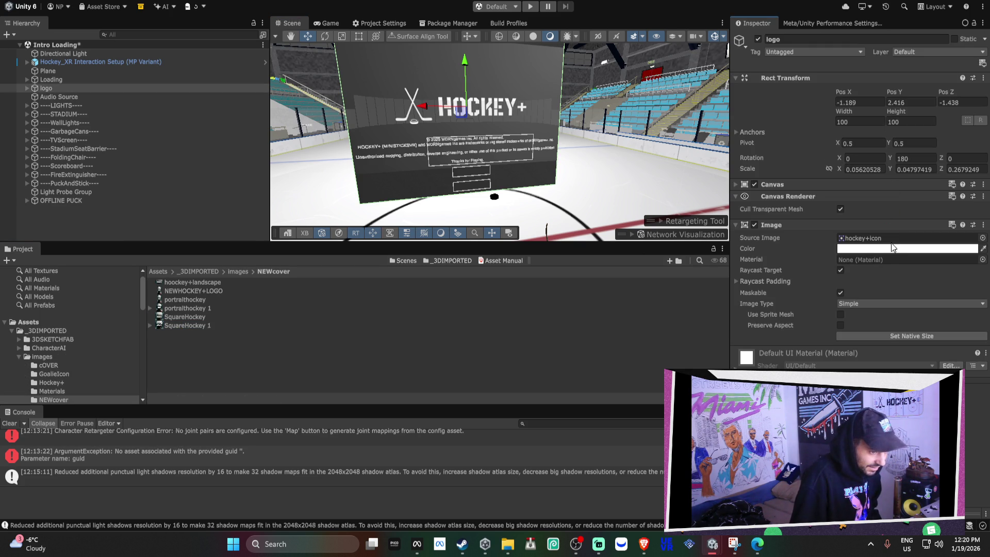
pyautogui.moveTo(263, 325); pyautogui.dragTo(880, 238)
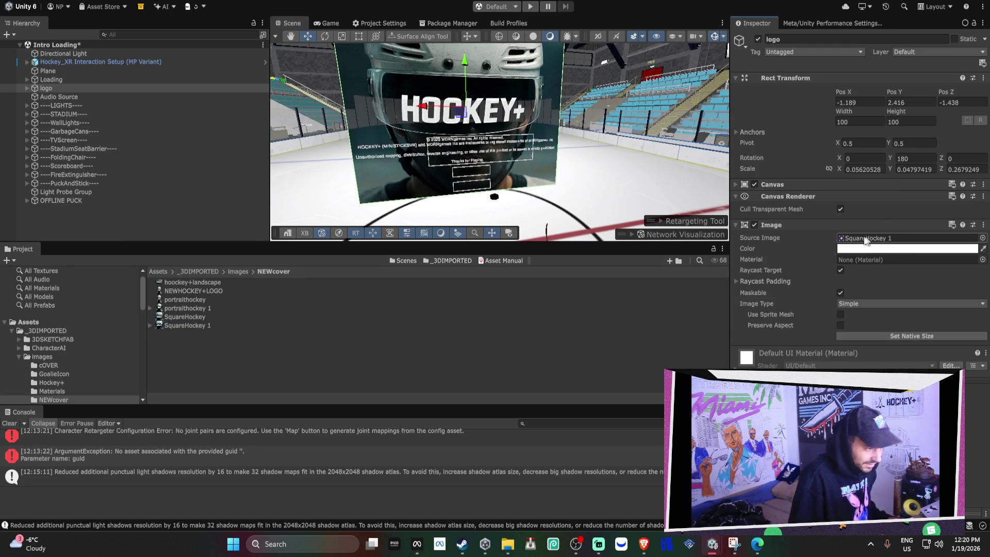
pyautogui.scroll(3, 548, 149)
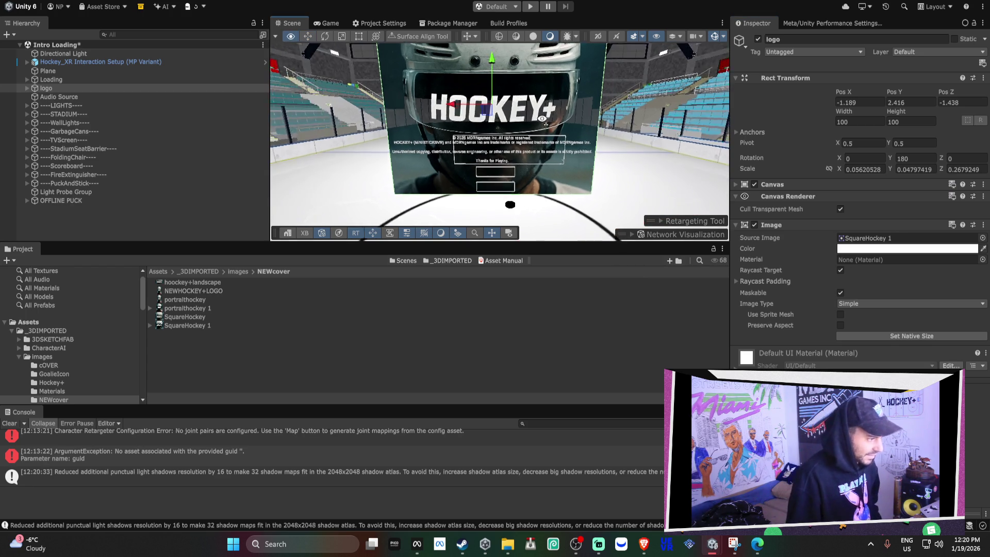
pyautogui.press('Left')
pyautogui.press('Left')
pyautogui.press('Left')
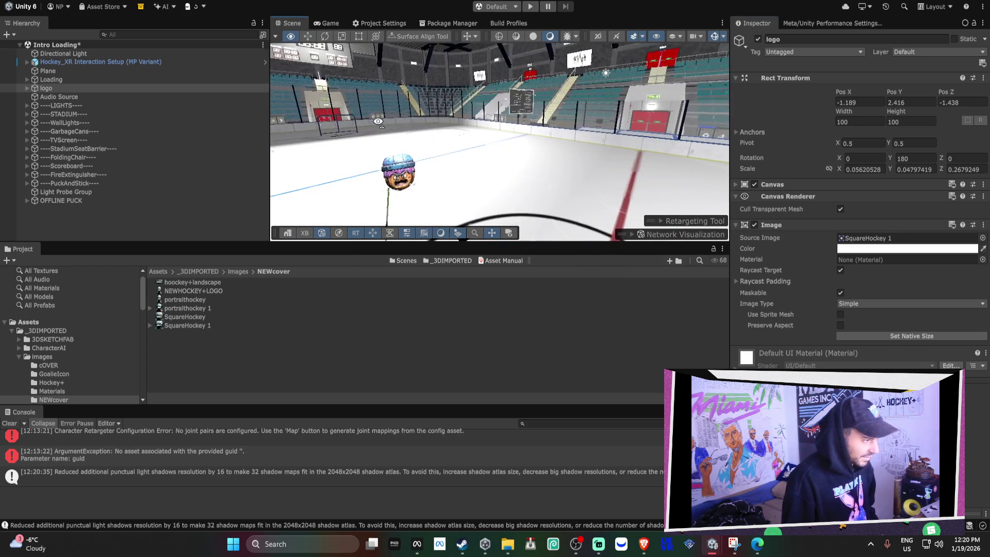
pyautogui.click(74, 80)
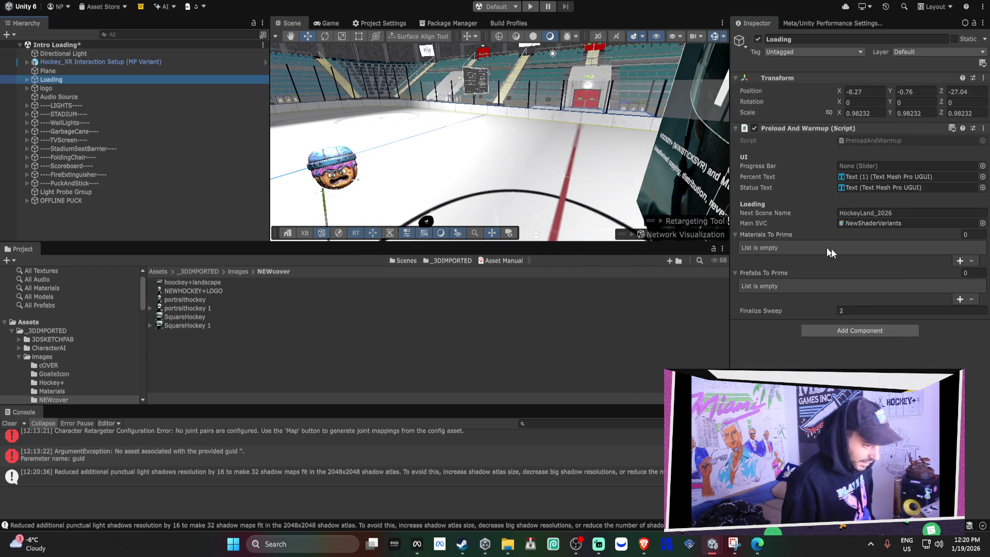
# Show Favorites > All Textures and select 10s-backward to view its Sprite import settings
pyautogui.click(48, 270)
pyautogui.click(240, 324)
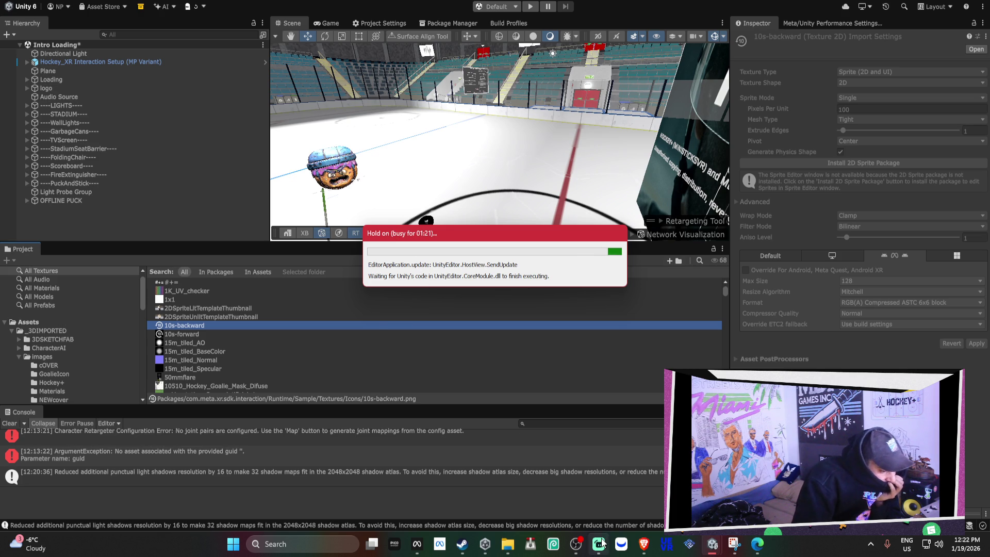
# Wait out Unity's 'Hold on' progress bar, checking the Streamlabs Desktop window meanwhile
pyautogui.moveTo(599, 543)
pyautogui.moveTo(603, 506)
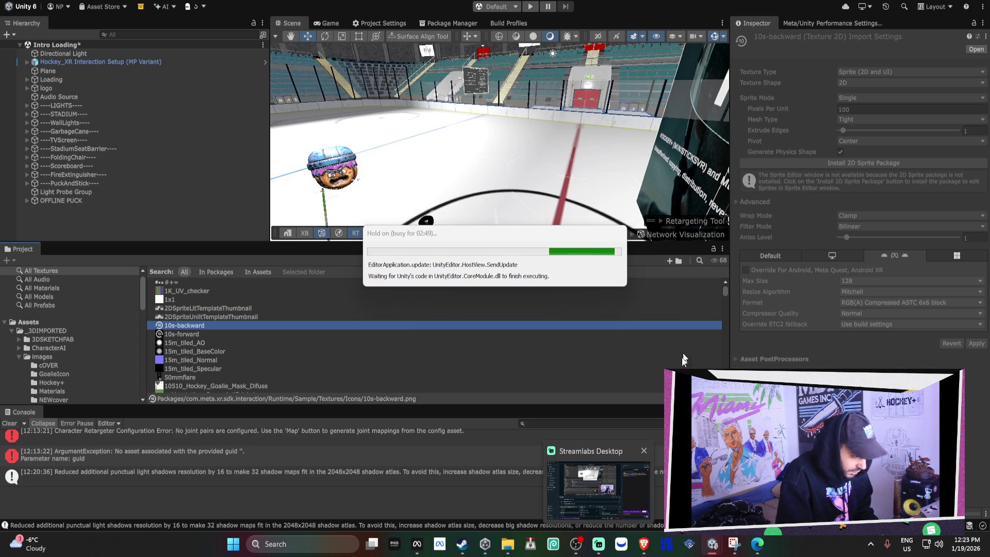
pyautogui.click(595, 456)
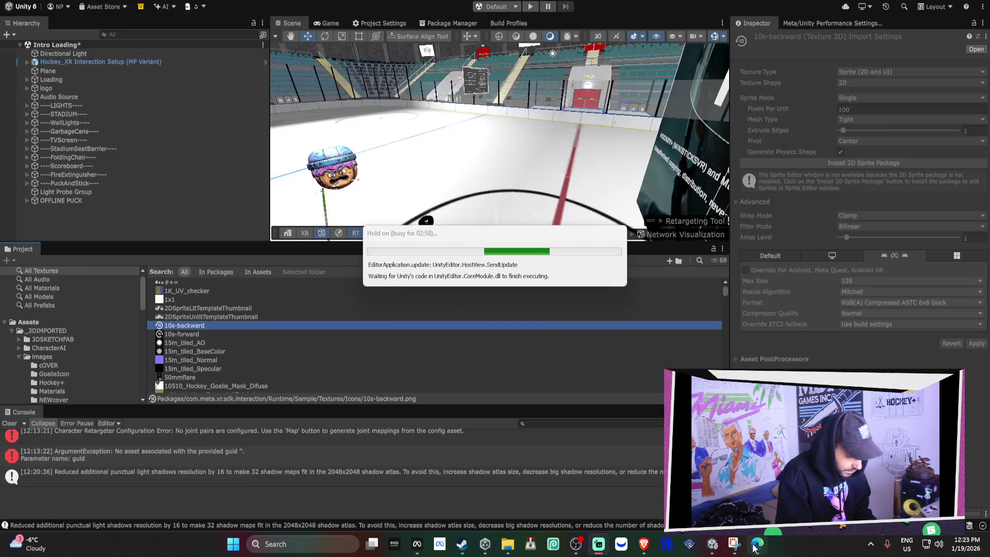
pyautogui.moveTo(718, 551)
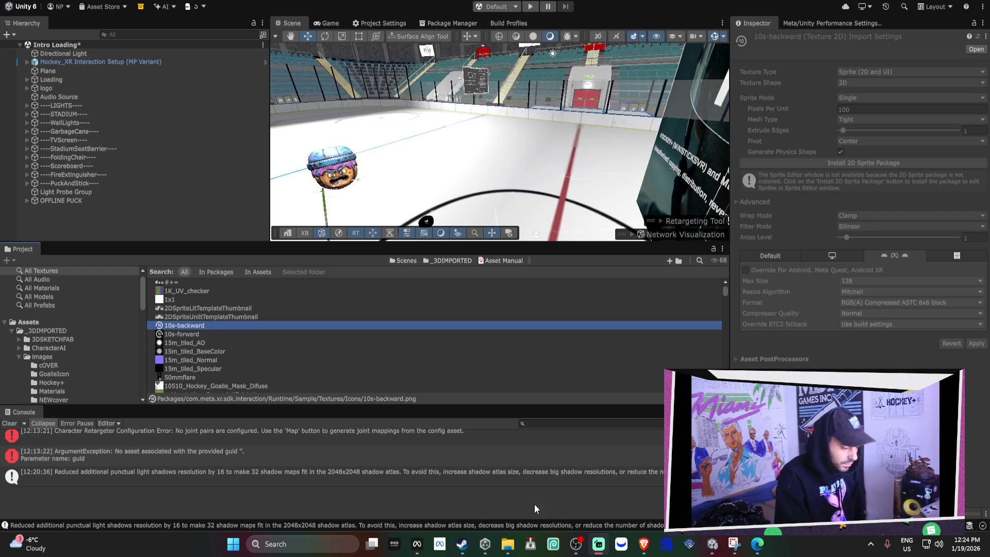
pyautogui.moveTo(507, 543)
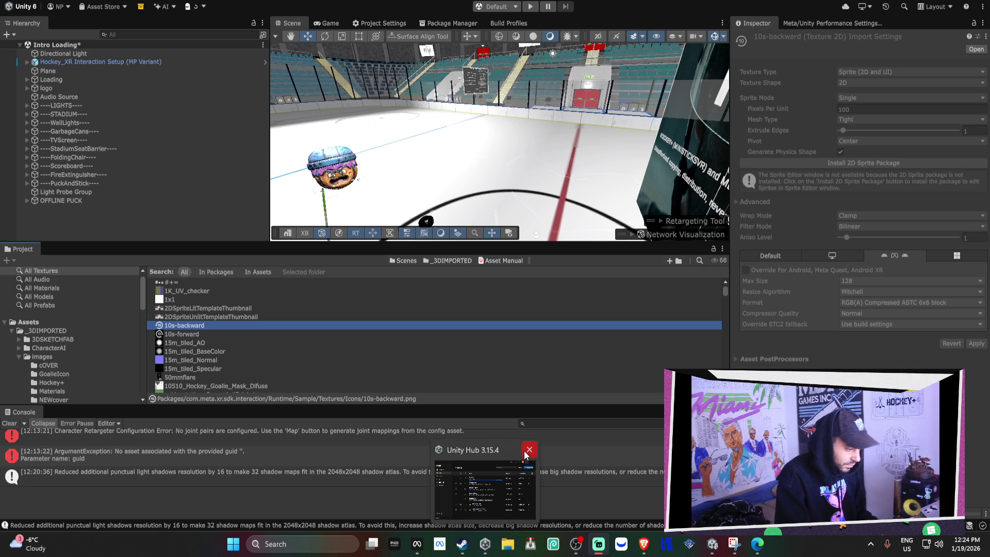
pyautogui.click(508, 452)
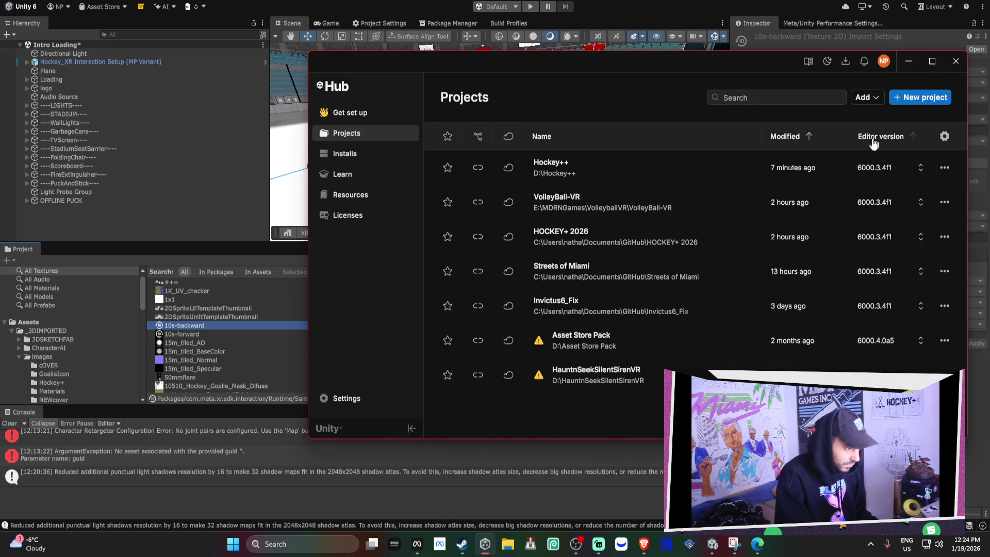
pyautogui.click(956, 60)
pyautogui.moveTo(464, 551)
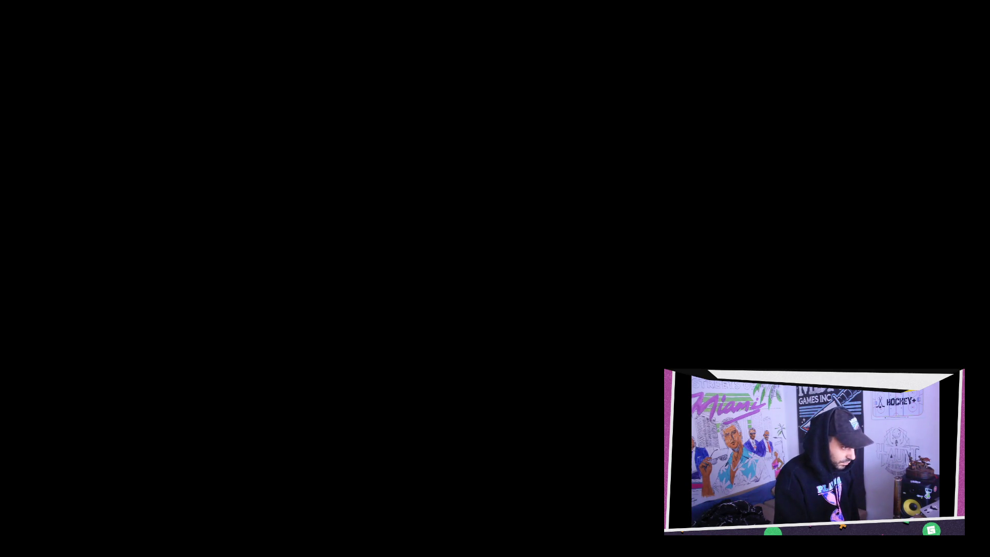
pyautogui.click(491, 261)
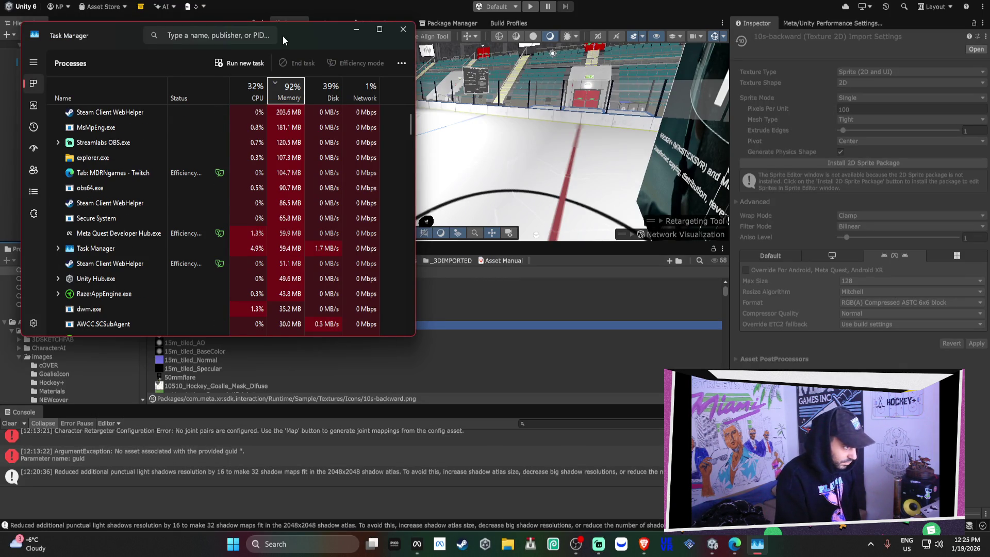
# Move the Task Manager window down to review the processes and 92% memory load
pyautogui.moveTo(125, 47)
pyautogui.mouseDown()
pyautogui.moveTo(274, 99)
pyautogui.moveTo(336, 98)
pyautogui.moveTo(989, 263)
pyautogui.mouseUp()
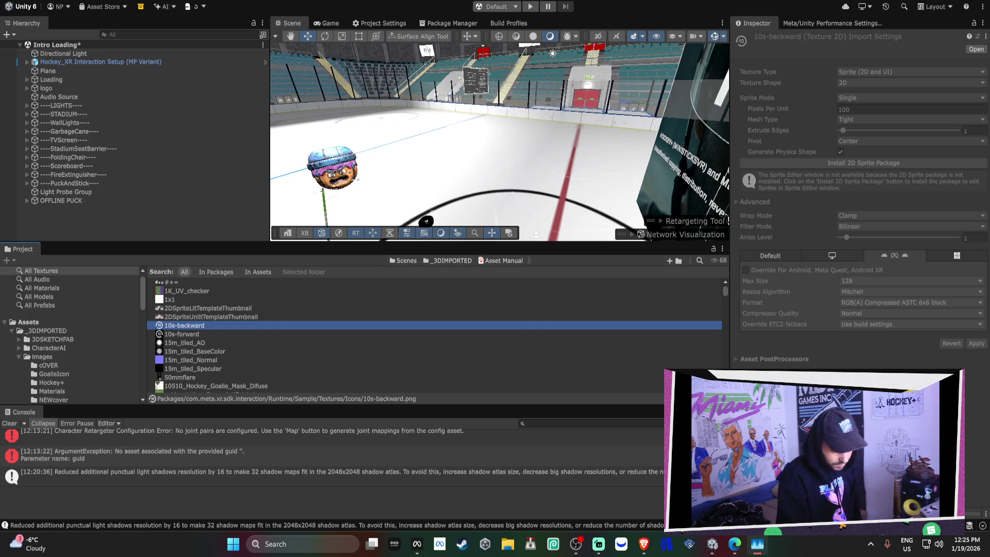
# Bring Brave forward with the Hockey+ board, cycling through its open tabs
pyautogui.moveTo(645, 551)
pyautogui.click(643, 493)
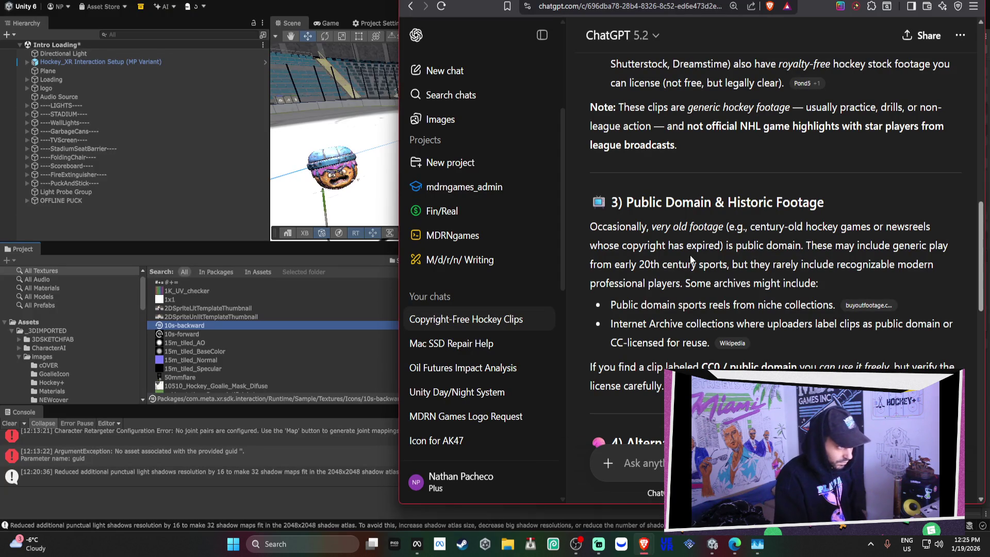
pyautogui.hotkey('ctrl', 'Tab')
pyautogui.hotkey('ctrl', 'Tab')
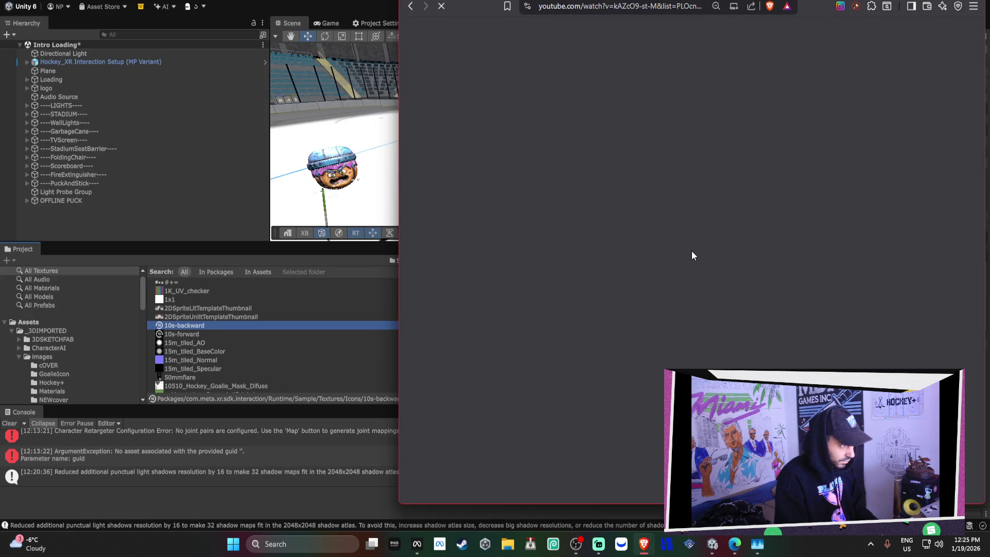
pyautogui.hotkey('alt', 'Tab')
pyautogui.moveTo(643, 547)
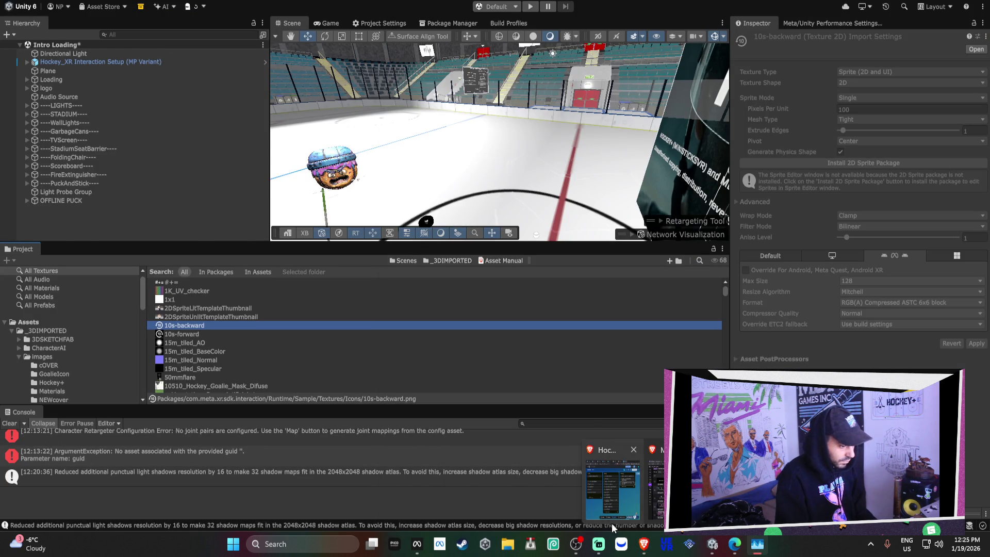
pyautogui.click(617, 521)
# Close the North Bay dressing-room article tab and the Google hockey dressing rooms image tab
pyautogui.click(337, 7)
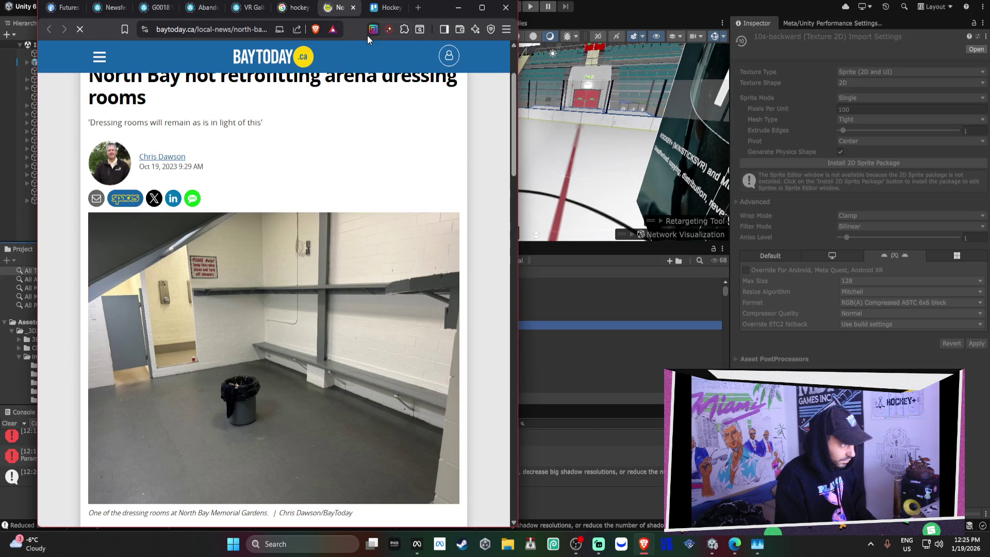
pyautogui.hotkey('ctrl', 'w')
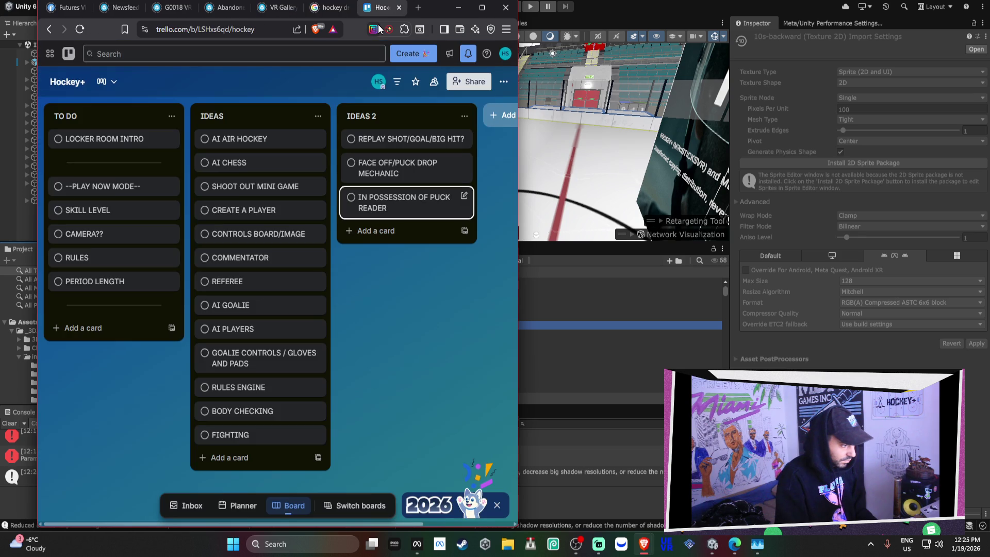
pyautogui.click(329, 7)
pyautogui.click(355, 112)
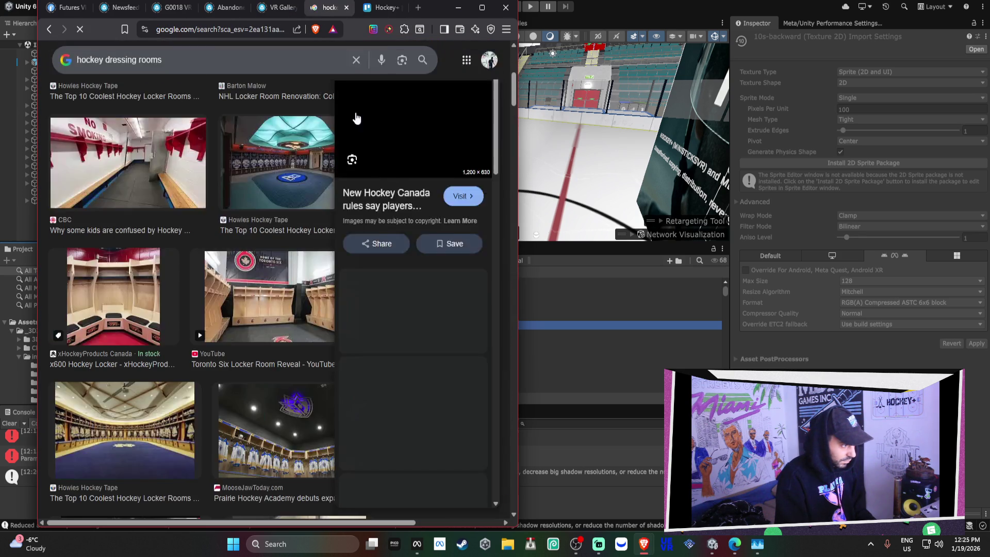
pyautogui.hotkey('ctrl', 'w')
# Dismiss the VR Gallery model's download options, then open and close the Sketchfab dressing room search
pyautogui.click(311, 8)
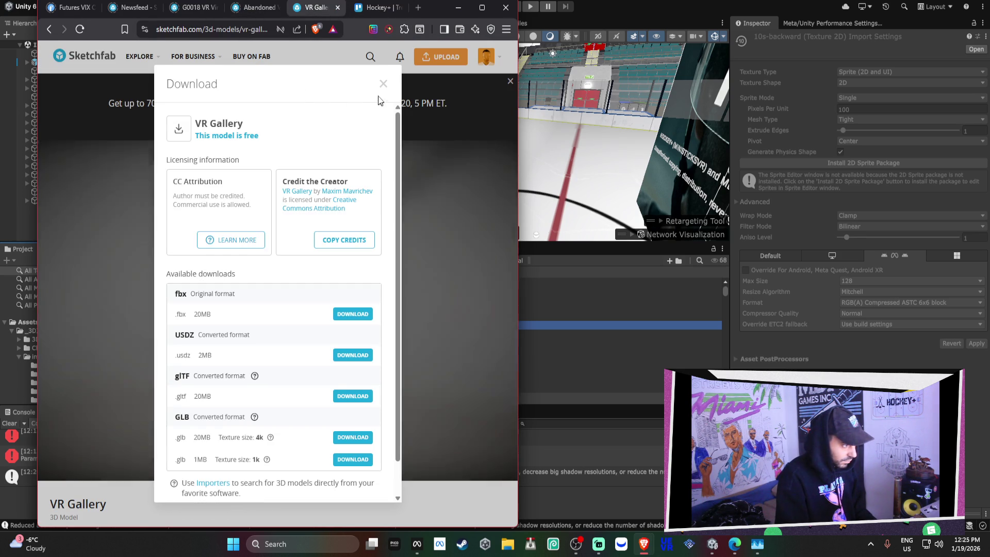
pyautogui.click(383, 84)
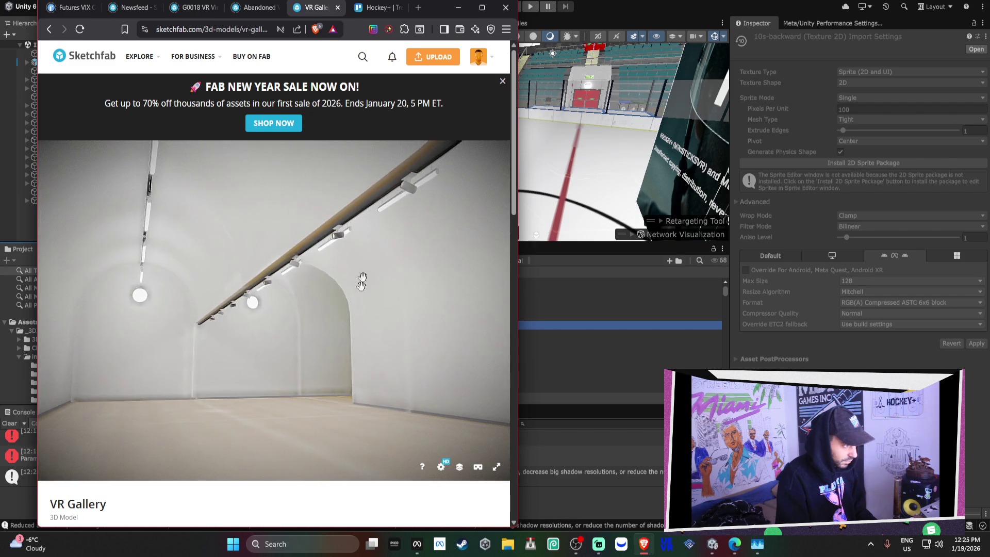
pyautogui.click(252, 13)
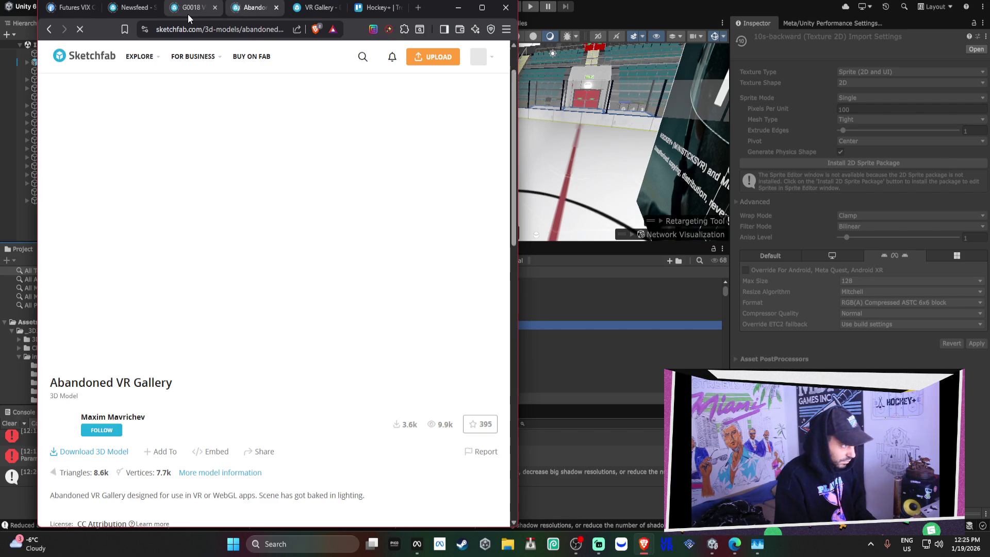
pyautogui.click(138, 11)
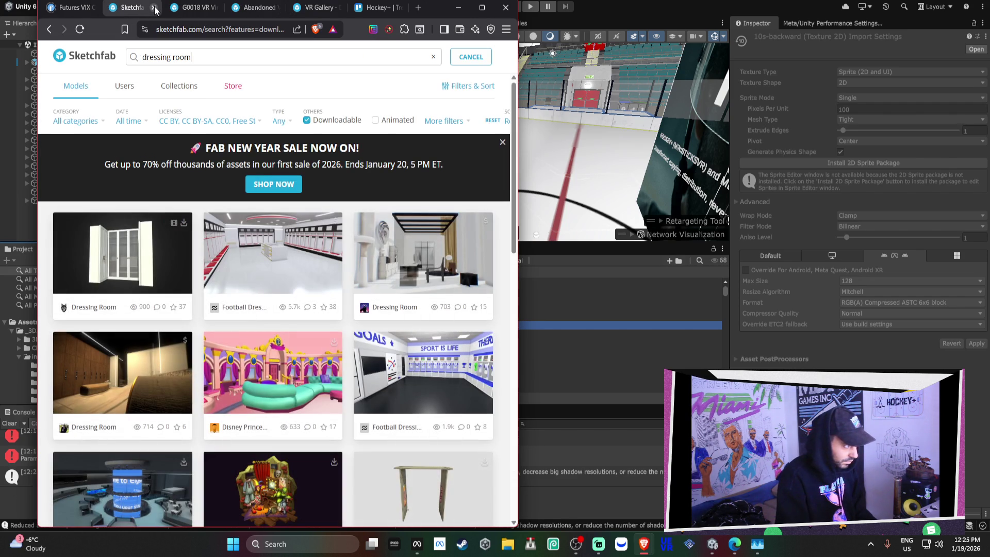
pyautogui.click(156, 11)
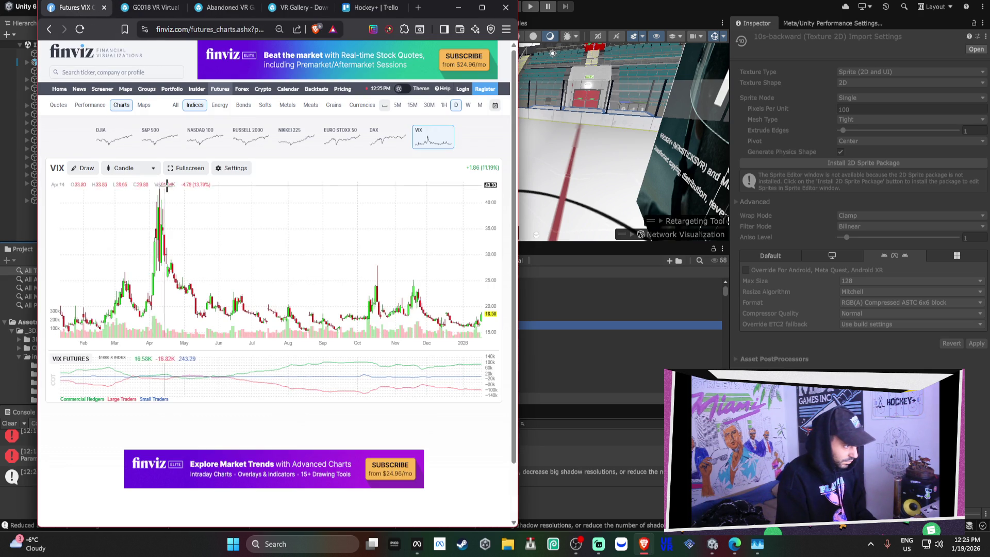
# Switch the Finviz VIX futures chart to 1H candles, then close the futures tab
pyautogui.moveTo(499, 168); pyautogui.dragTo(470, 168)
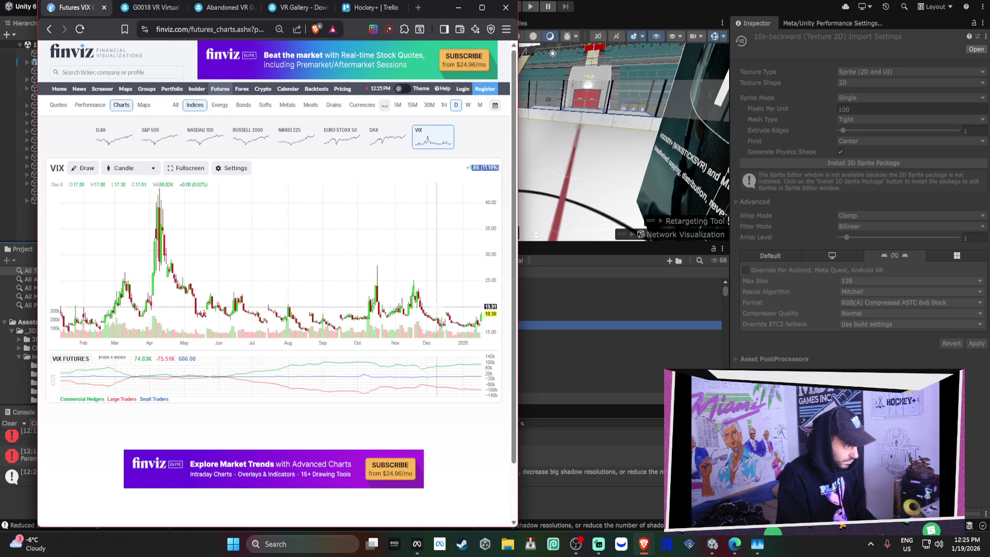
pyautogui.click(444, 105)
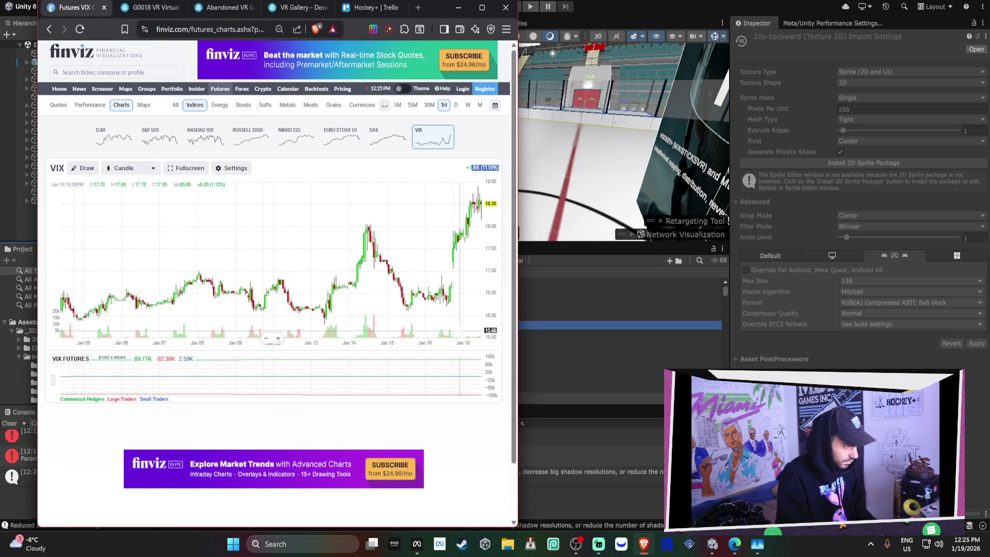
pyautogui.click(104, 8)
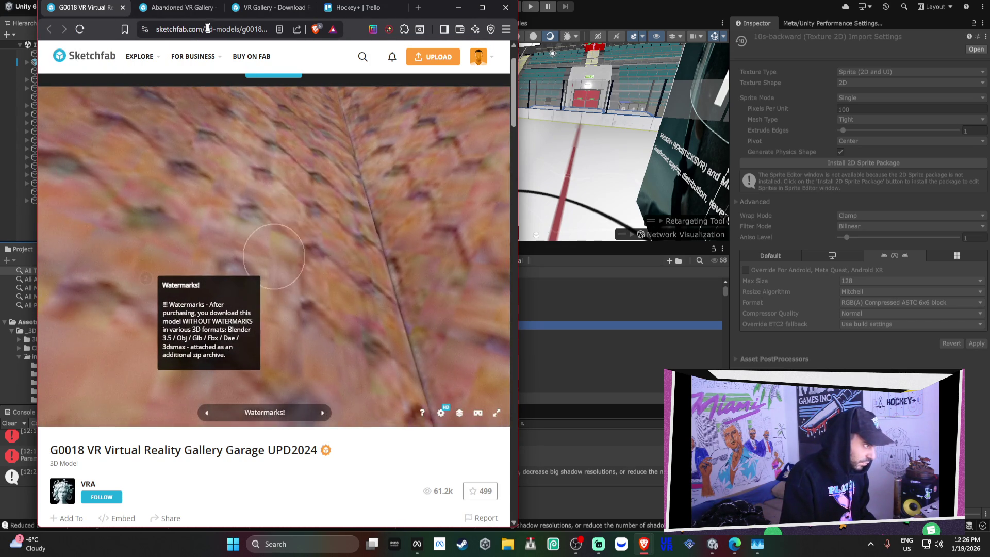
# Close the G0018 and Abandoned tabs, add VR Gallery to the 'spray' collection, and minimize Brave
pyautogui.click(122, 9)
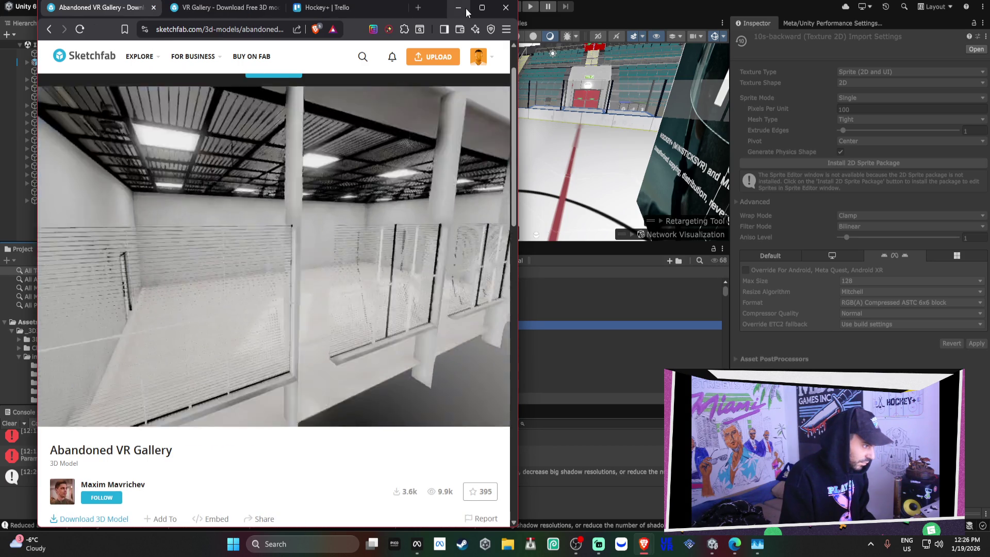
pyautogui.hotkey('ctrl', 'w')
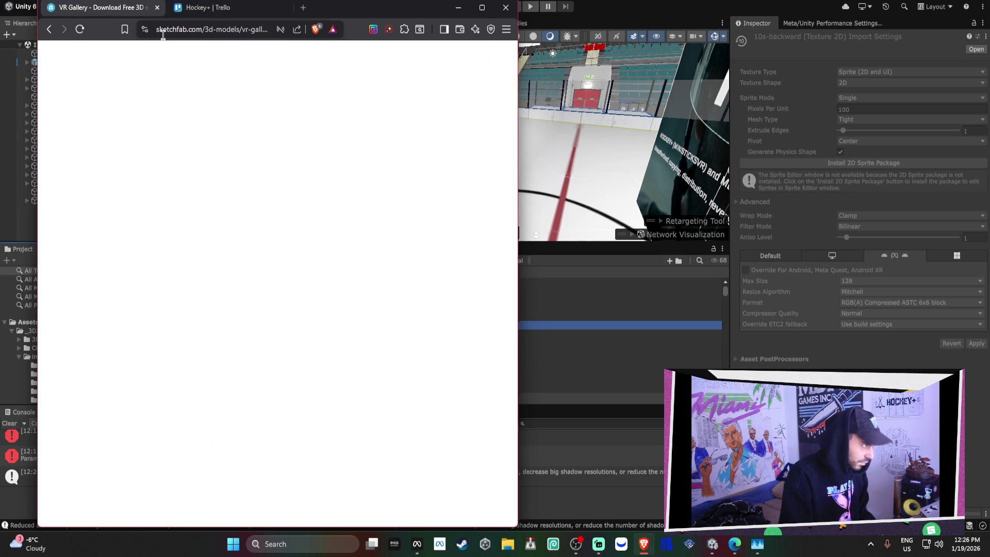
pyautogui.scroll(-2, 282, 506)
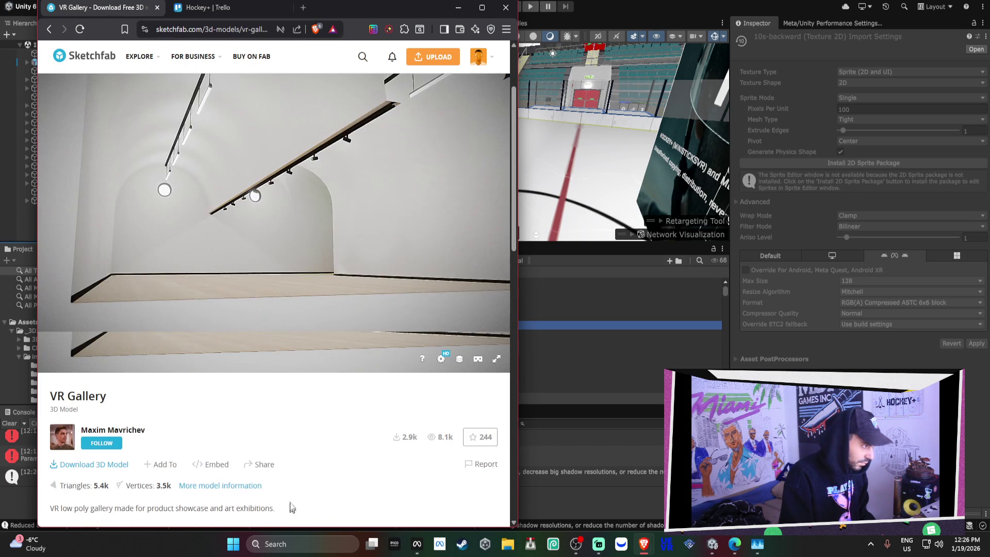
pyautogui.click(161, 465)
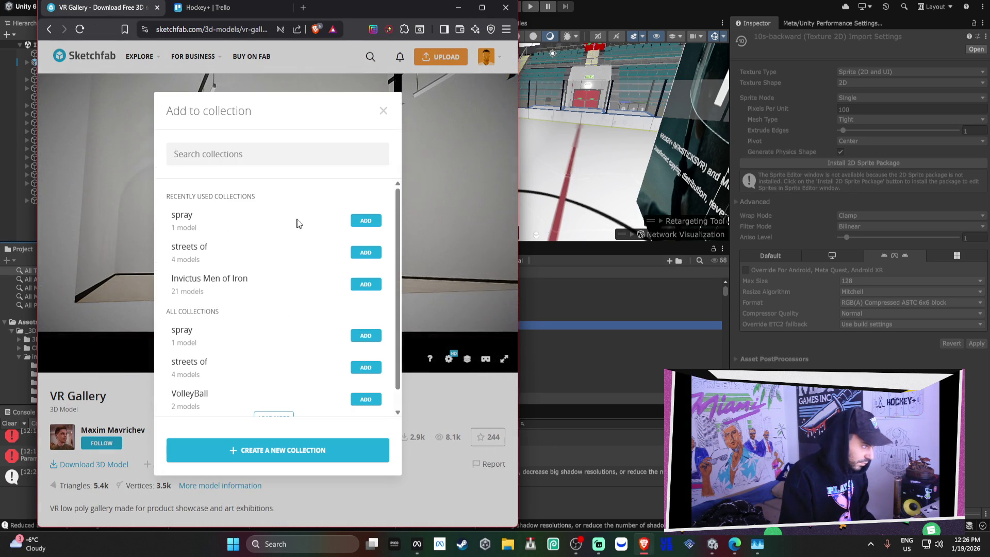
pyautogui.click(378, 226)
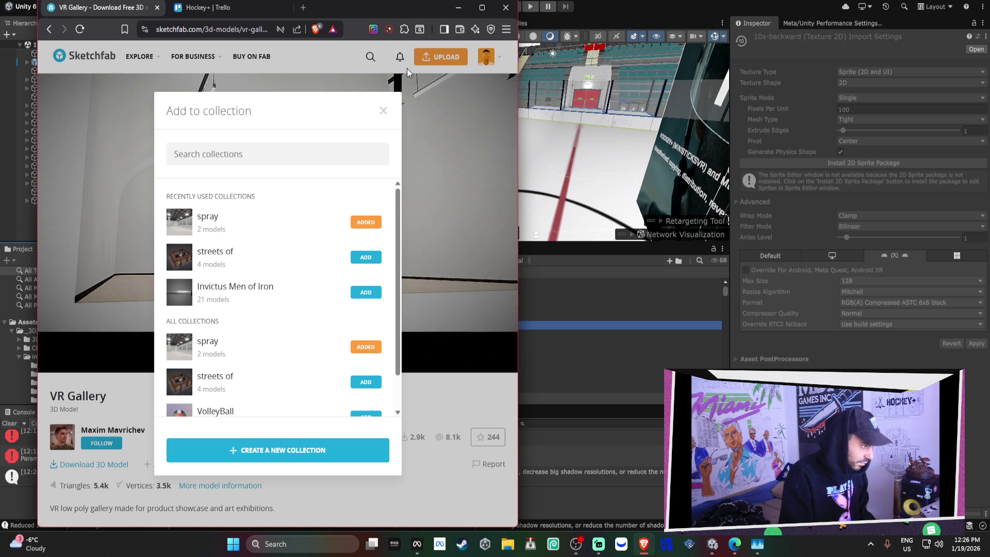
pyautogui.click(383, 110)
pyautogui.click(203, 7)
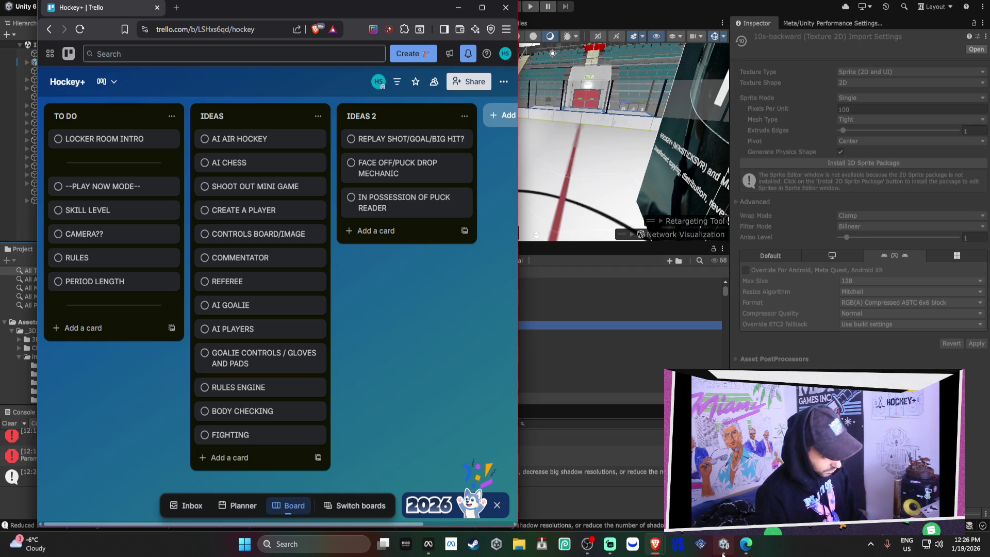
pyautogui.click(457, 8)
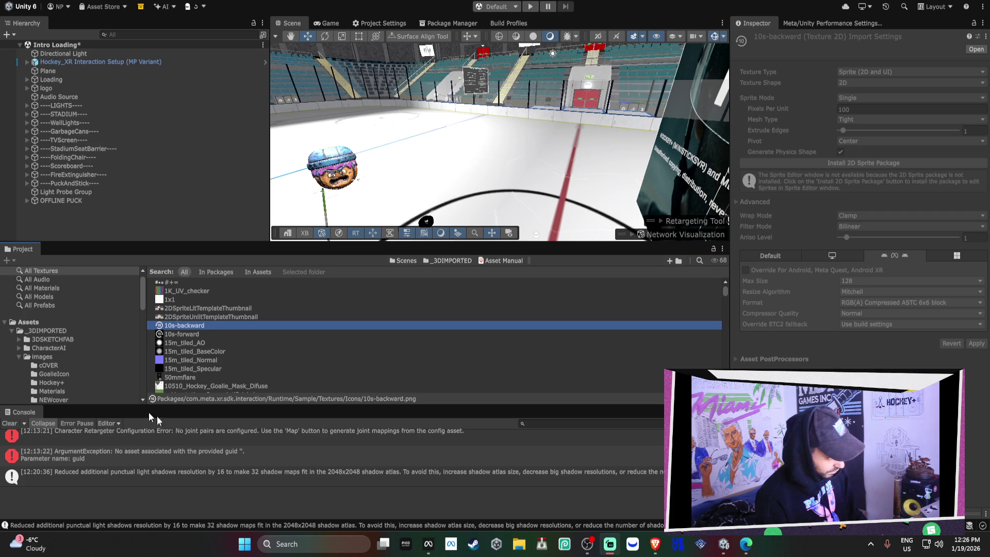
# Select every texture in All Textures and narrow the selection to the 4350 Texture 2Ds
pyautogui.moveTo(587, 551)
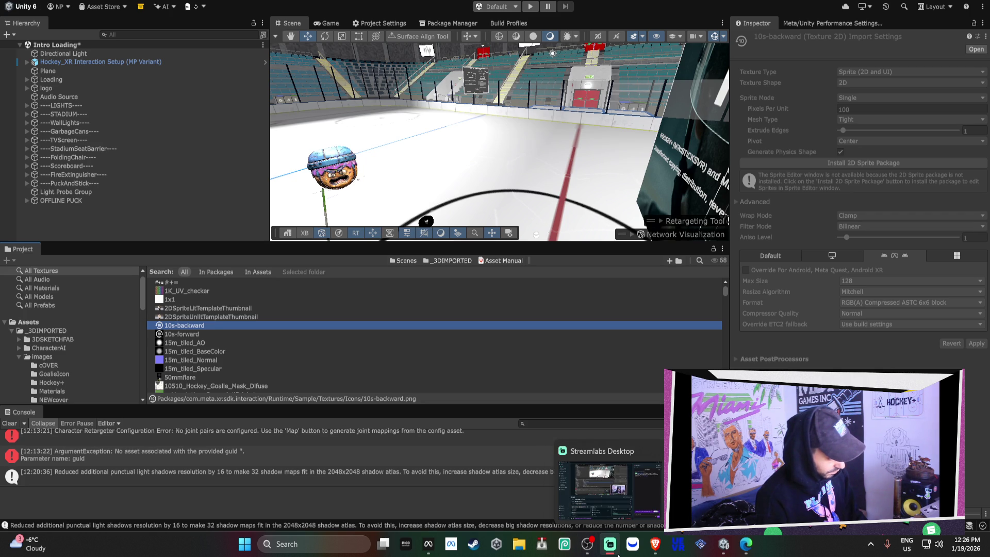
pyautogui.moveTo(618, 552)
pyautogui.moveTo(658, 545)
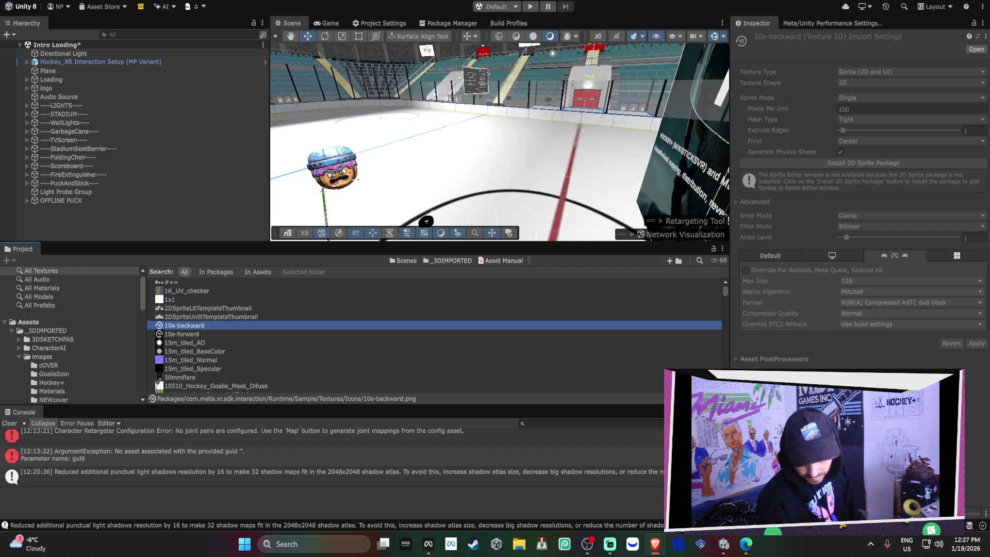
pyautogui.hotkey('ctrl', 'a')
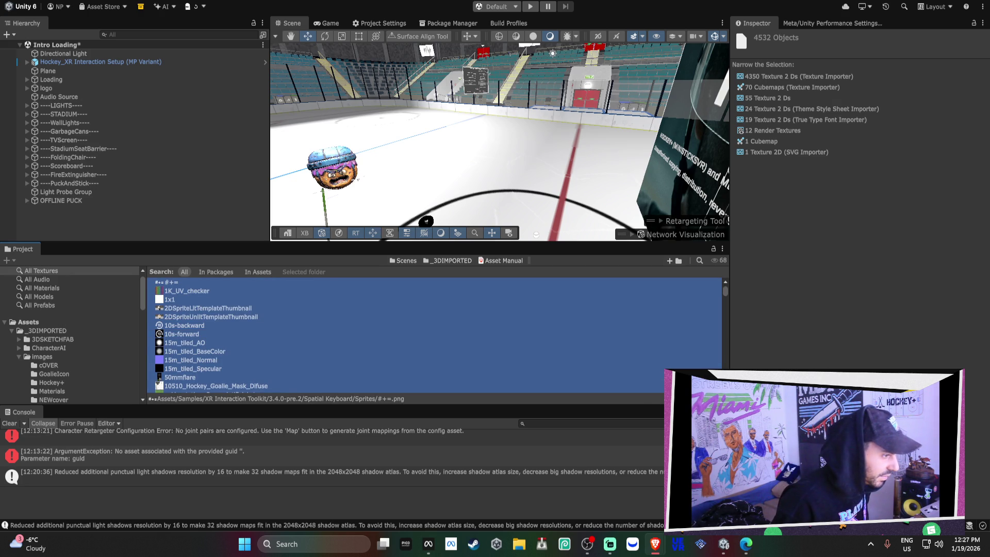
pyautogui.click(784, 76)
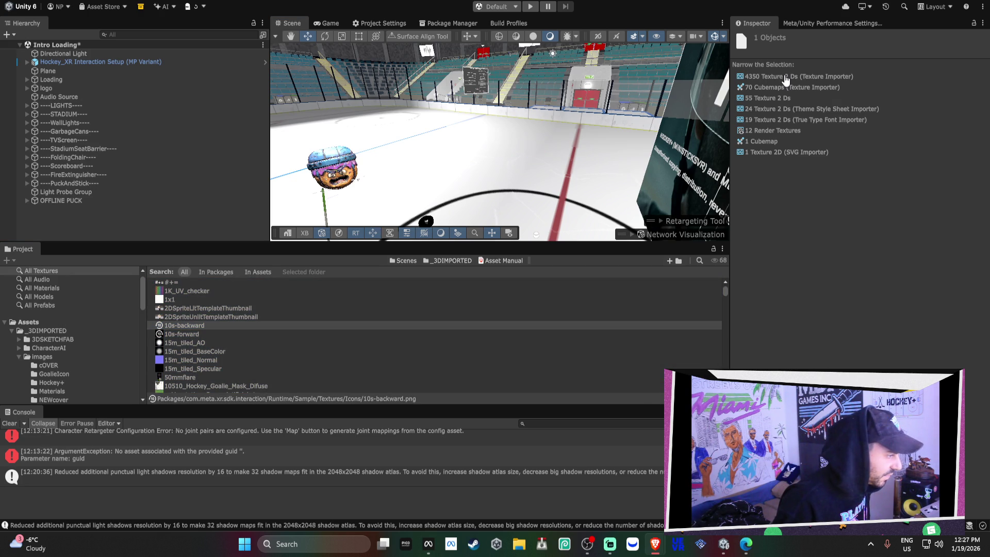
# Keep only the 4350 Texture 2Ds selected, orbit the rink view, and open the CharacterAI folder
pyautogui.click(785, 77)
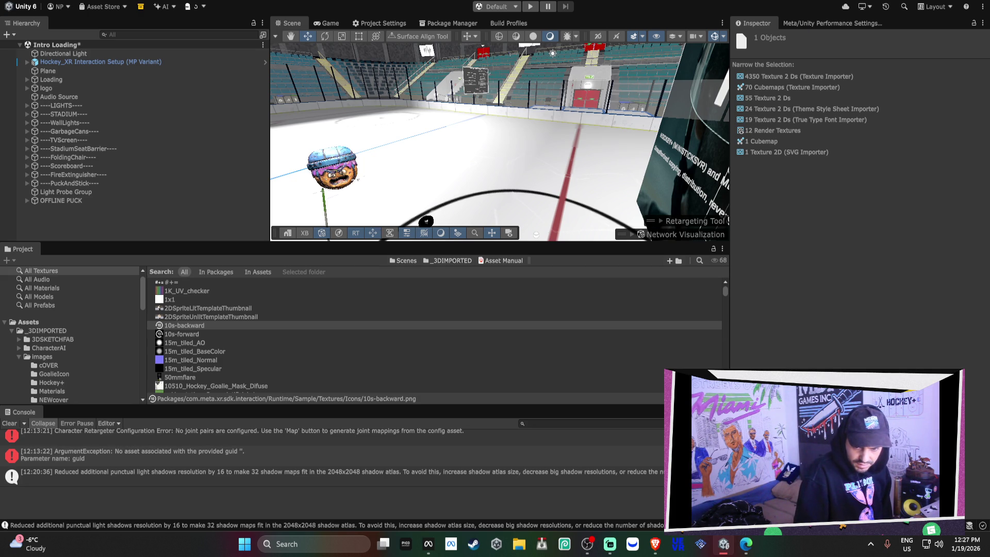
pyautogui.hotkey('alt', 'Tab')
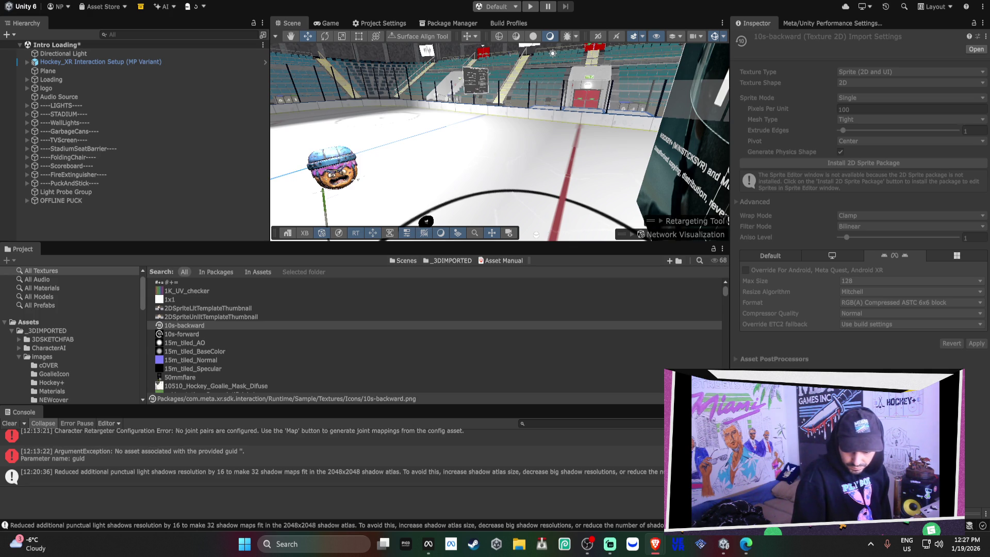
pyautogui.moveTo(470, 144)
pyautogui.mouseDown()
pyautogui.moveTo(484, 151)
pyautogui.moveTo(464, 154)
pyautogui.mouseUp()
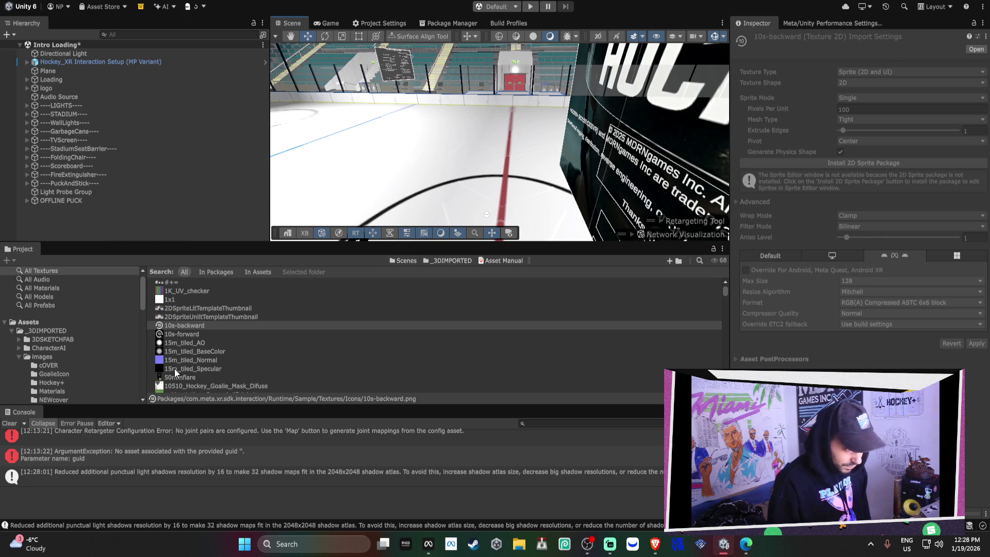
pyautogui.click(81, 350)
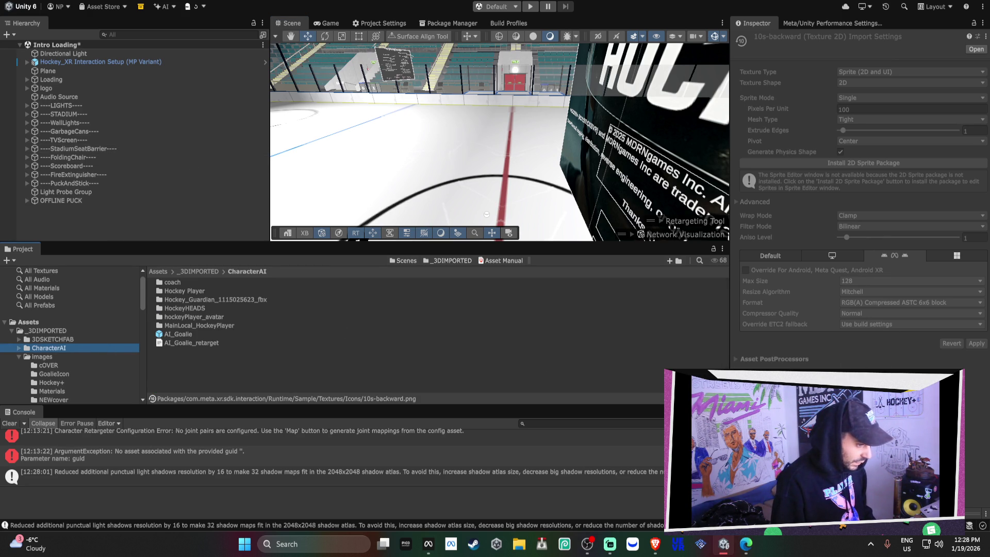
# Select the Loading object to show its Preload And Warmup script, then list All Materials
pyautogui.click(82, 106)
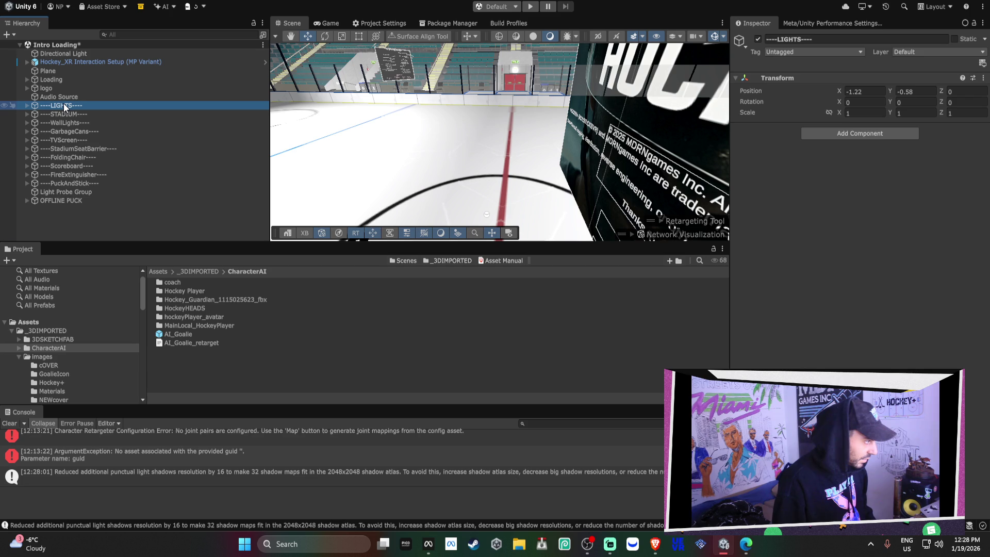
pyautogui.moveTo(382, 148)
pyautogui.mouseDown()
pyautogui.moveTo(442, 166)
pyautogui.moveTo(642, 133)
pyautogui.mouseUp()
pyautogui.click(51, 80)
pyautogui.click(976, 72)
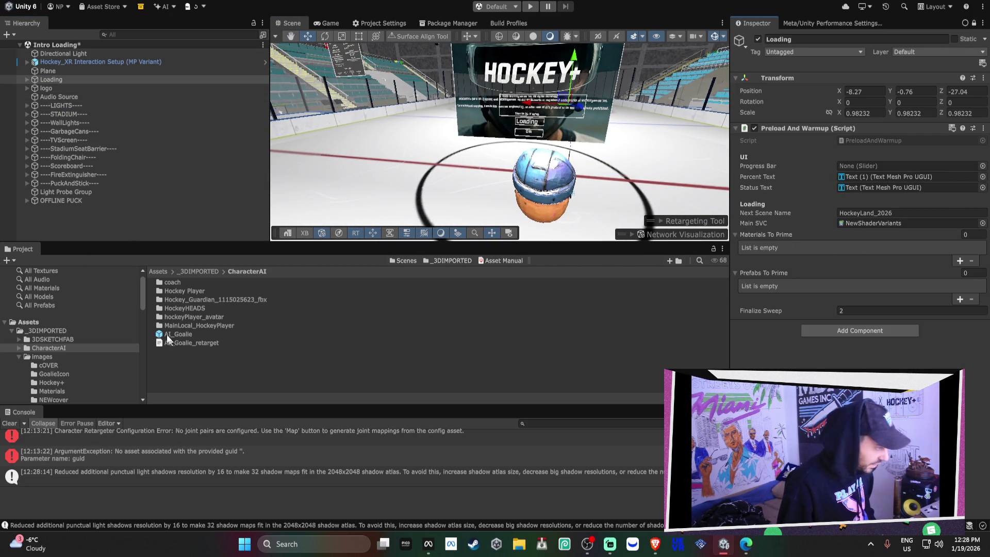
pyautogui.click(61, 288)
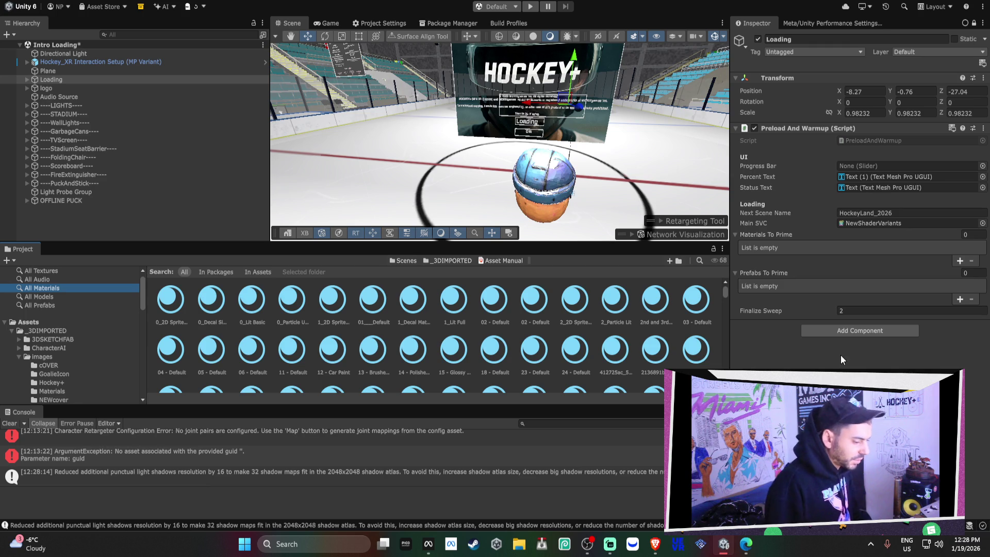
# Shrink the material thumbnails to list view and select the 0_Decal Simple material
pyautogui.moveTo(671, 403); pyautogui.dragTo(645, 402)
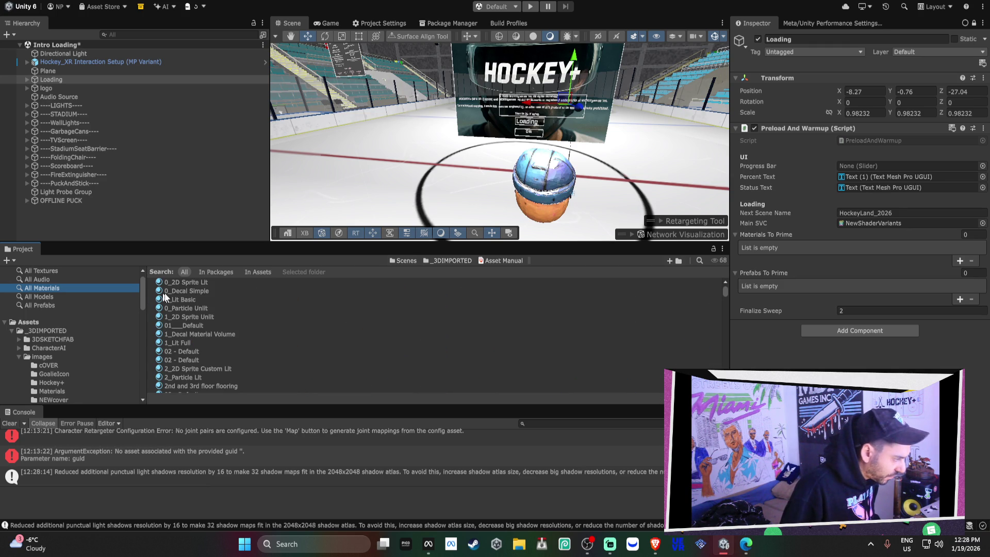
pyautogui.click(186, 291)
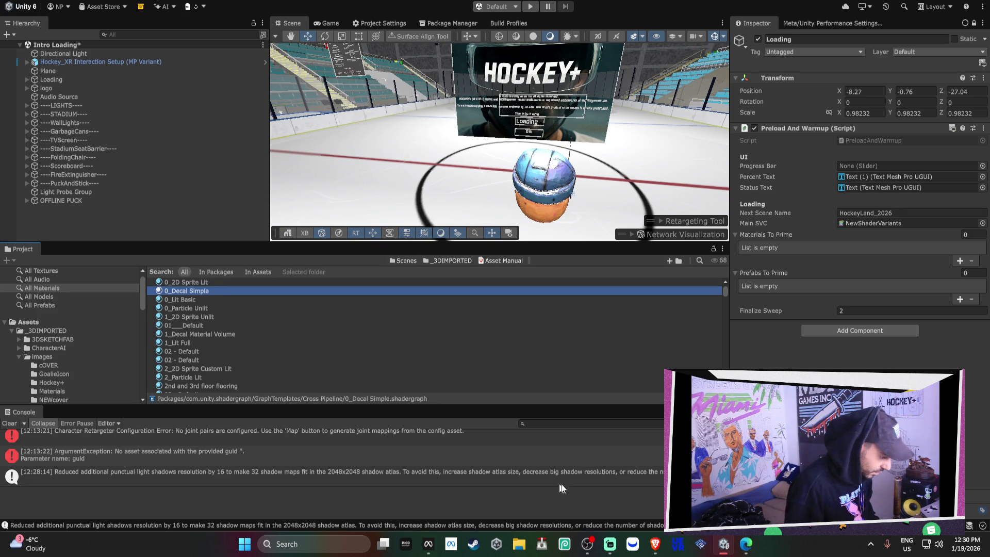
pyautogui.click(747, 552)
# Return to Unity and select all 1736 materials in the Project list with Ctrl+A
pyautogui.click(747, 552)
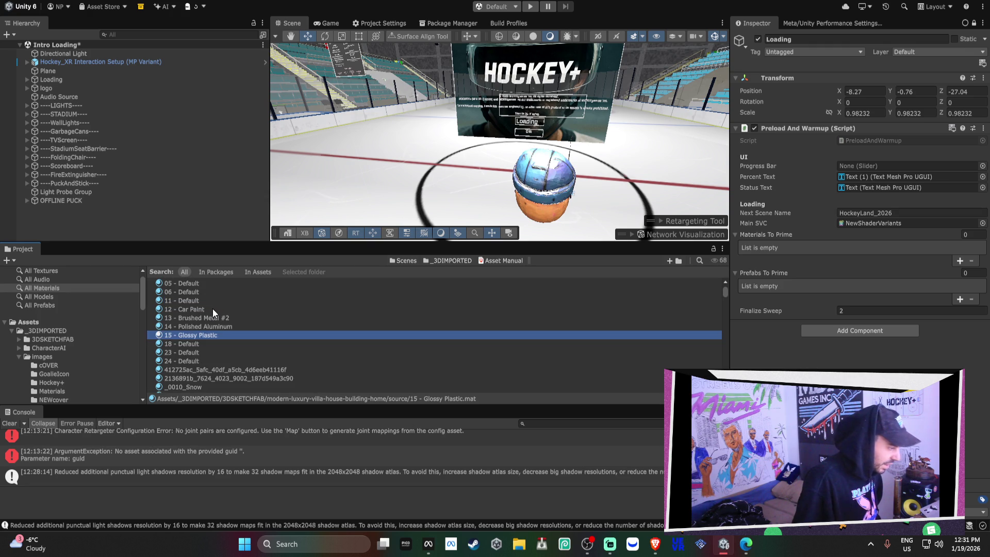
pyautogui.hotkey('ctrl', 'a')
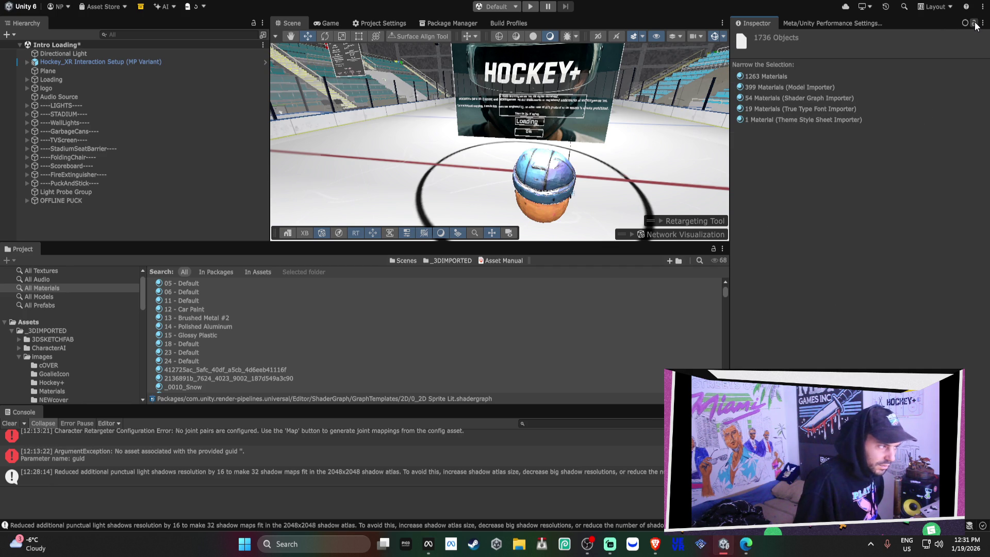
# Select the Loading object and lock the Inspector on it
pyautogui.click(114, 80)
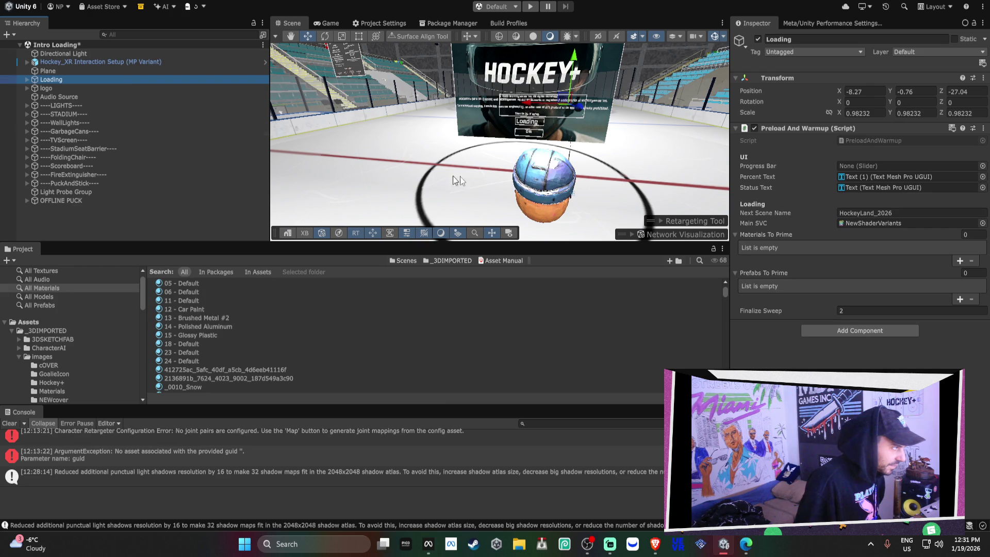
pyautogui.click(982, 27)
pyautogui.click(973, 23)
# Drag all 1736 selected materials into the Materials To Prime list and check the entries
pyautogui.click(426, 322)
pyautogui.hotkey('ctrl', 'a')
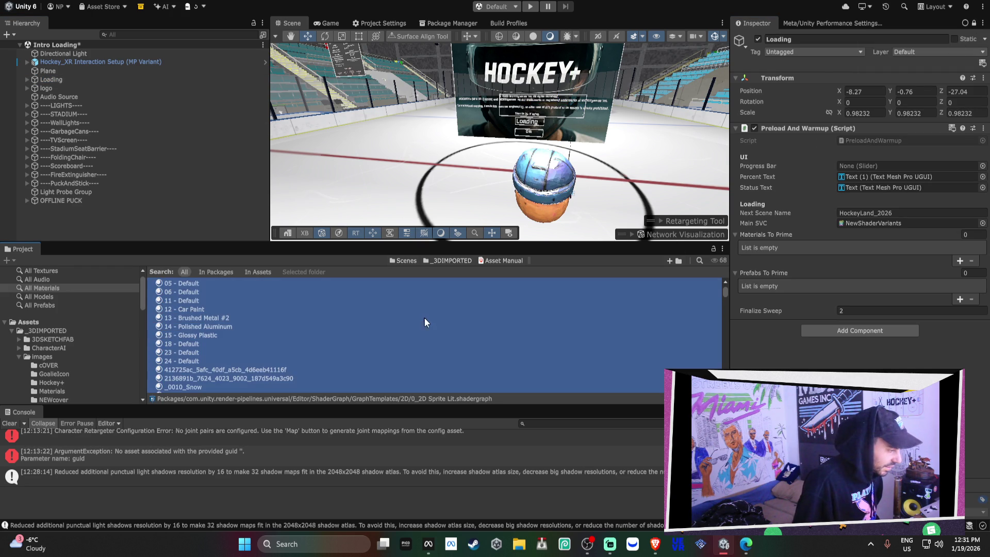
pyautogui.moveTo(426, 322); pyautogui.dragTo(788, 237)
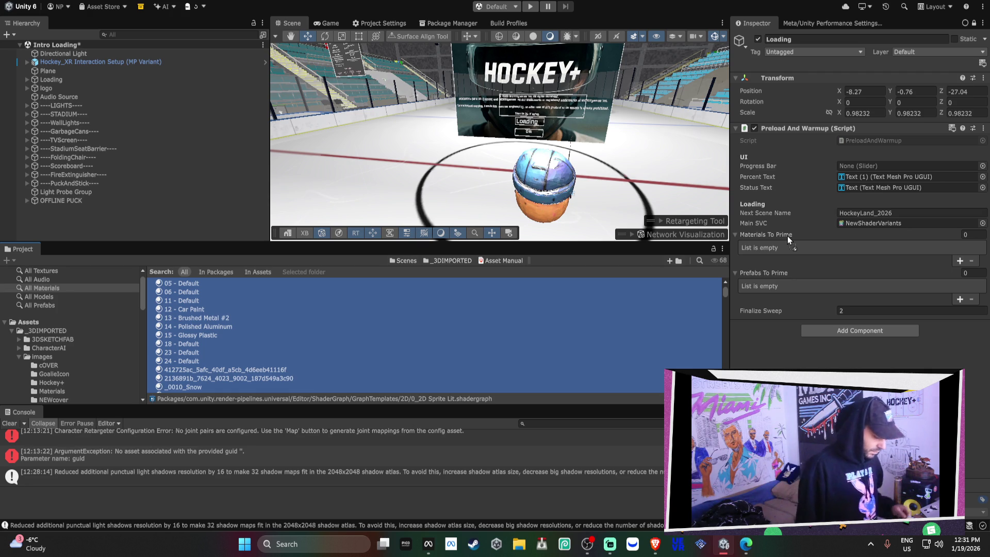
pyautogui.moveTo(787, 236); pyautogui.dragTo(776, 236)
pyautogui.rightClick(782, 234)
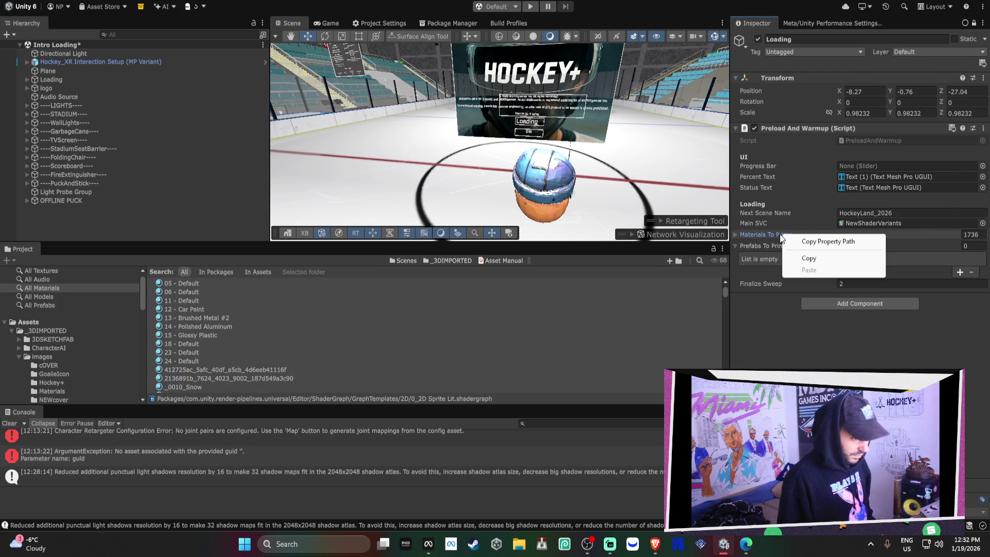
pyautogui.click(768, 233)
pyautogui.click(768, 234)
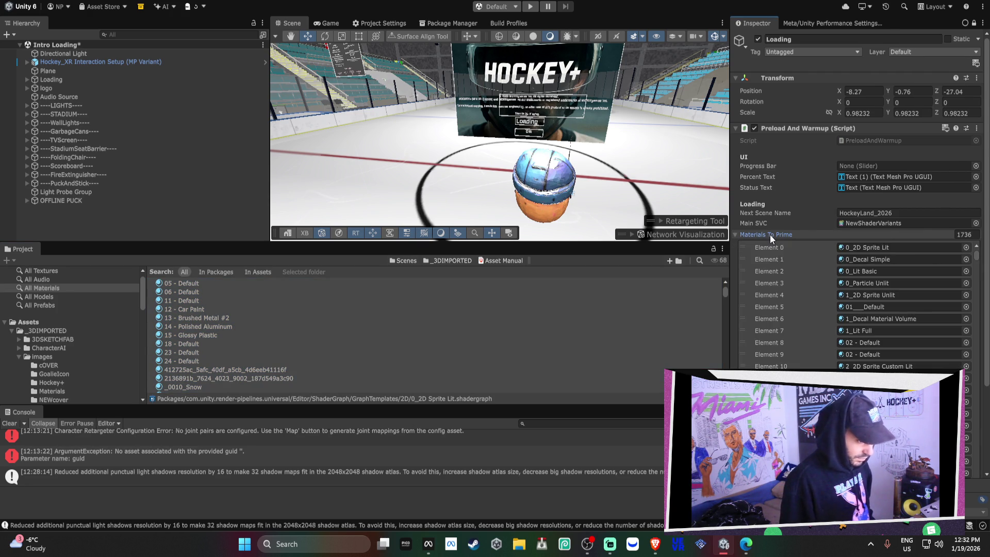
pyautogui.click(770, 235)
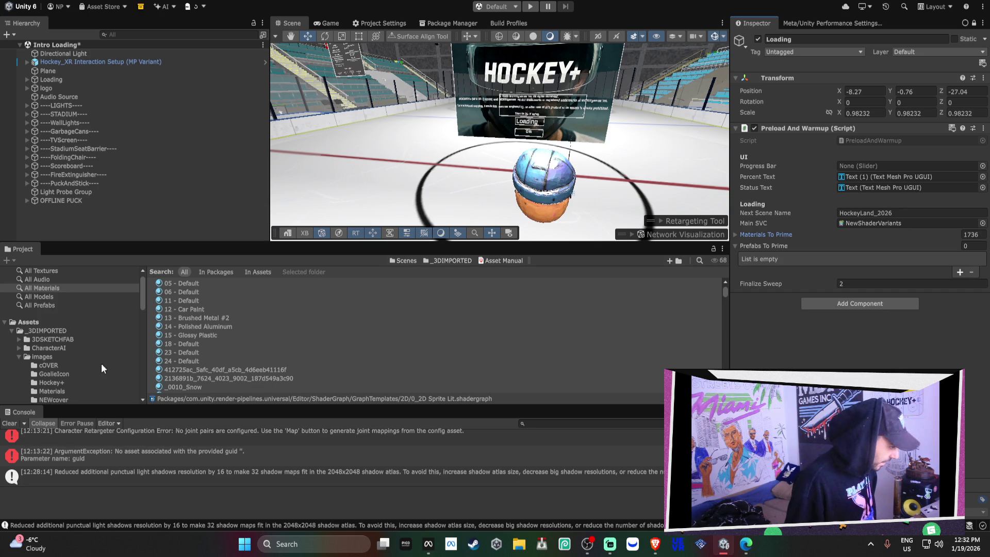
# Collapse the images and _3DIMPORTED folders, show Favorites > All Textures, and open the Window menu
pyautogui.click(21, 357)
pyautogui.scroll(-2, 22, 353)
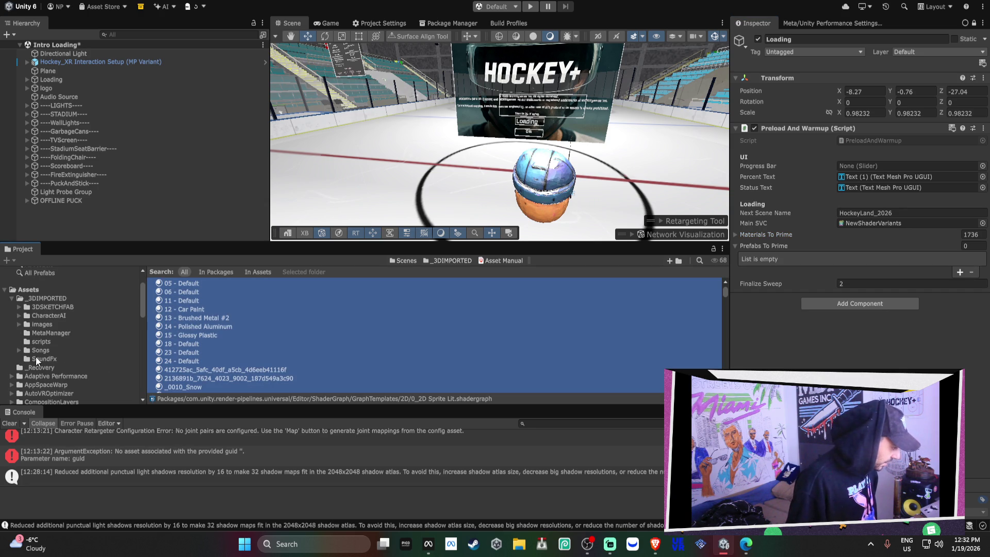
pyautogui.click(25, 316)
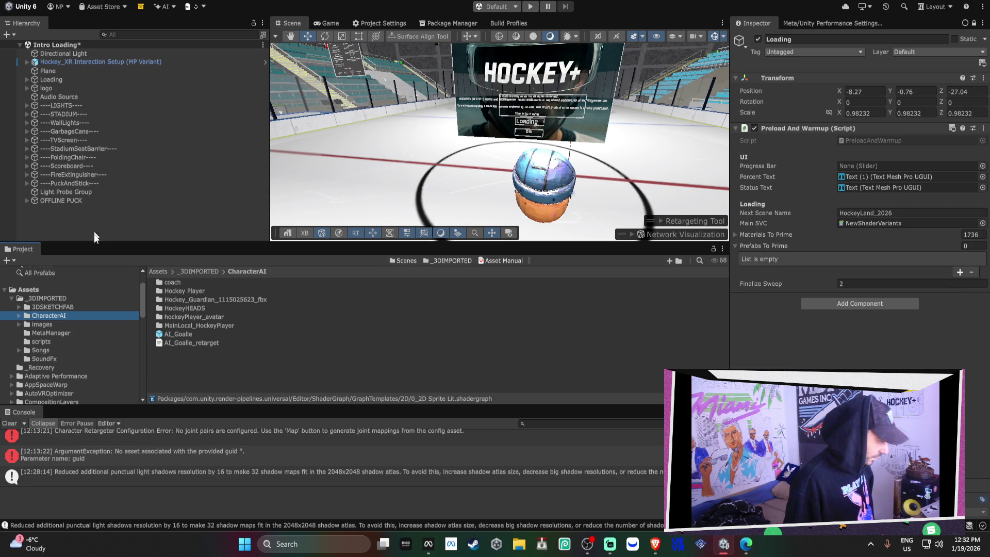
pyautogui.click(17, 301)
pyautogui.scroll(-3, 52, 314)
pyautogui.scroll(4, 75, 318)
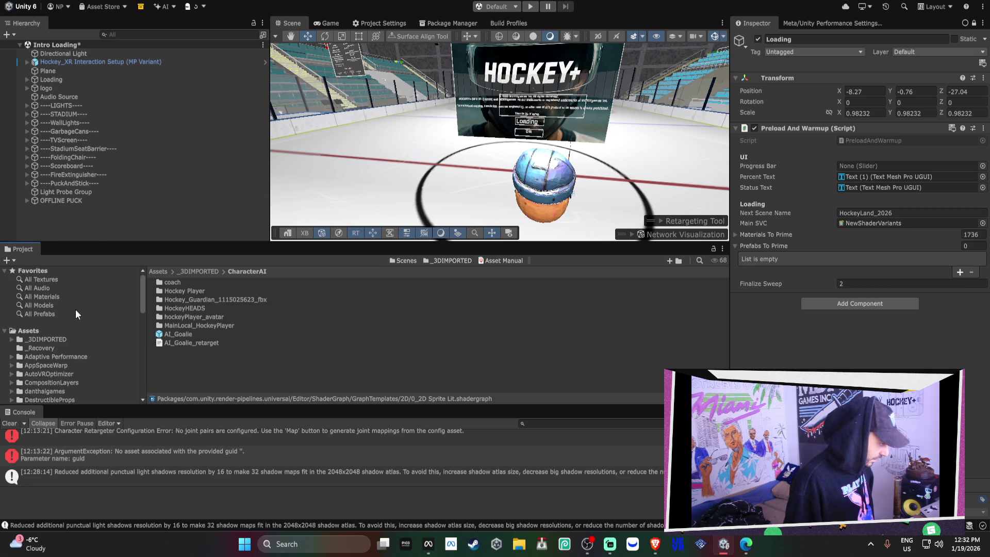
pyautogui.click(45, 281)
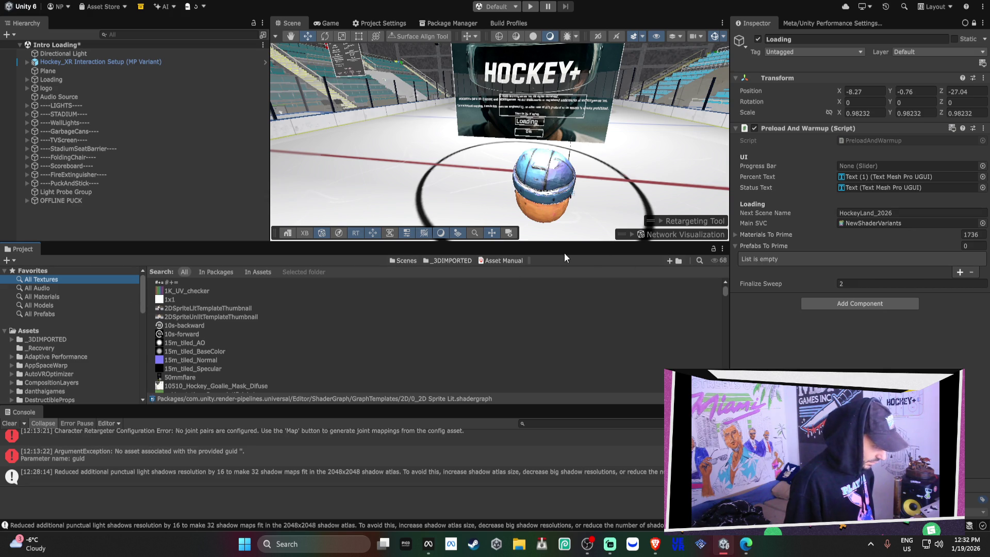
pyautogui.click(289, 4)
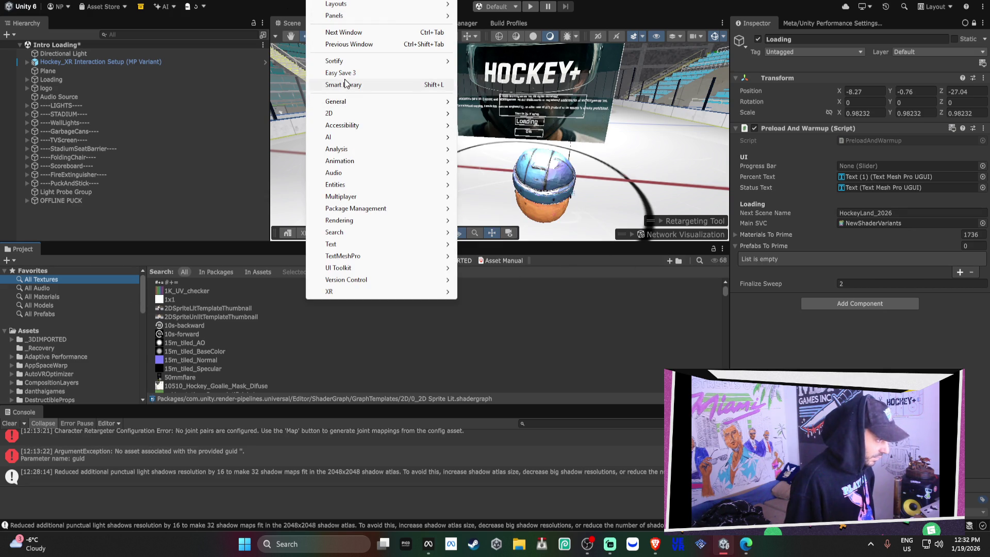
# Open Sortify from Tools, install its missing core module, reposition the floating window, then select GarbageCans
pyautogui.moveTo(340, 61)
pyautogui.click(488, 61)
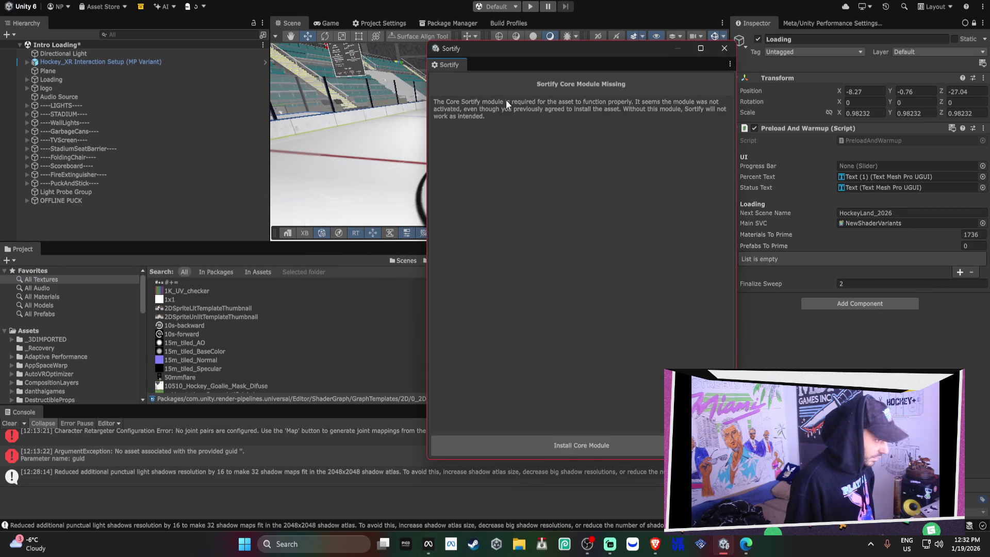
pyautogui.click(552, 447)
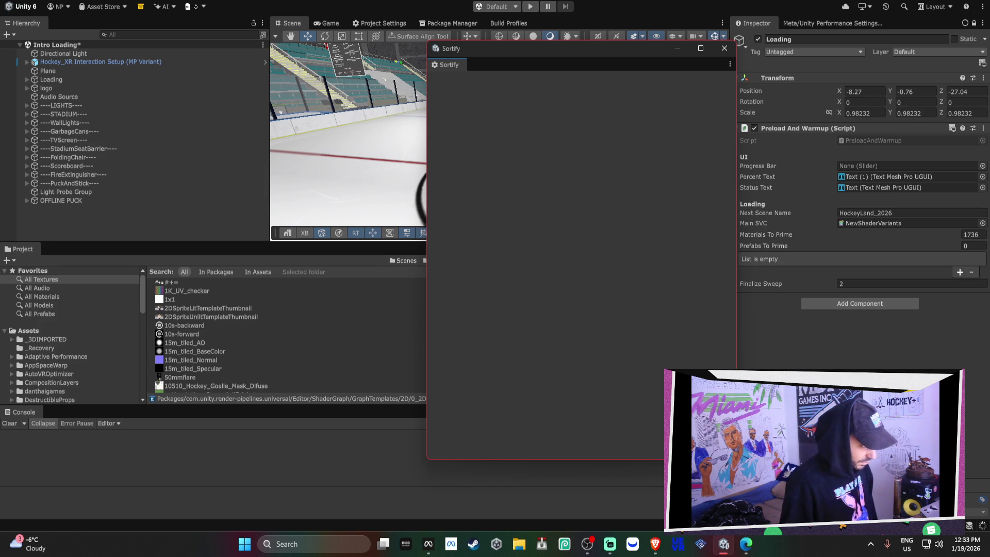
pyautogui.moveTo(473, 48); pyautogui.dragTo(479, 86)
pyautogui.click(261, 131)
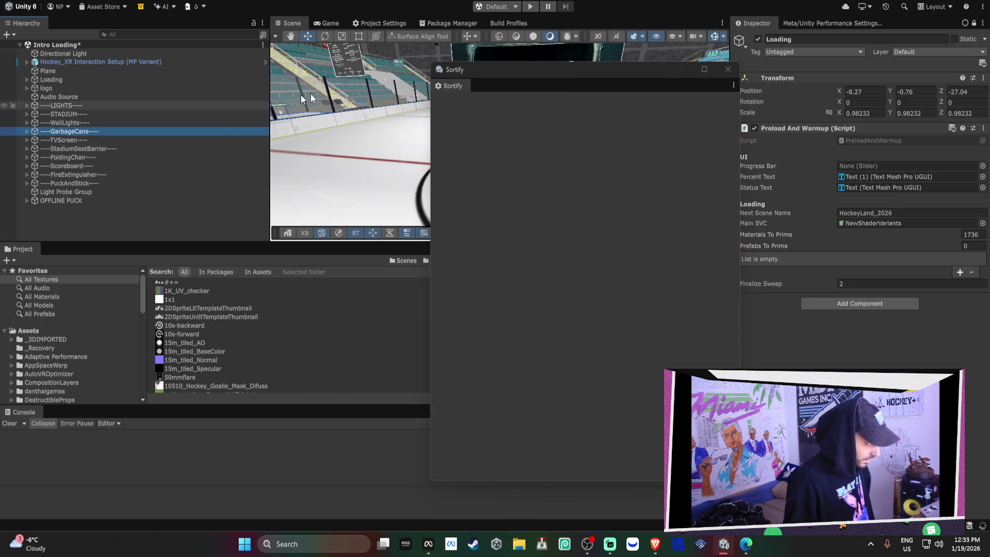
# Close Sortify and open the Package Manager through Window > Package Management
pyautogui.click(727, 69)
pyautogui.click(320, 2)
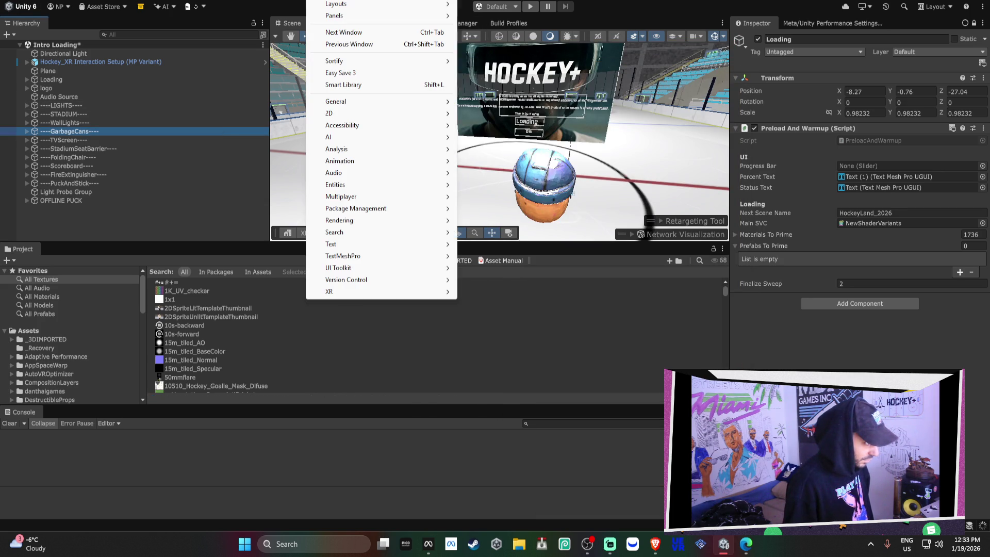
pyautogui.moveTo(353, 115)
pyautogui.moveTo(413, 209)
pyautogui.click(476, 210)
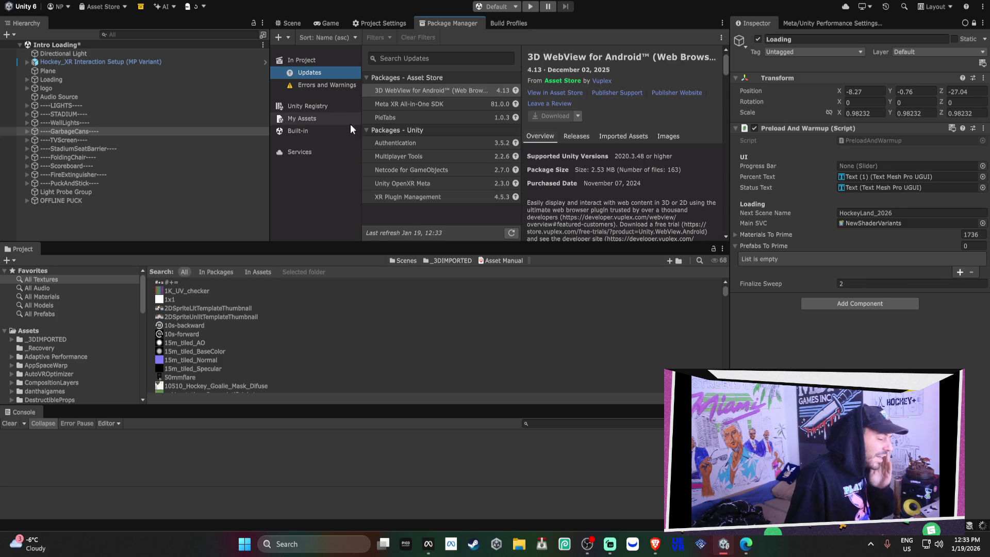
# Review the updates for 3D WebView, Meta XR SDK, PieTabs and Authentication, then enlarge the Background Tasks window
pyautogui.keyDown('shift'); pyautogui.click(403, 117); pyautogui.keyUp('shift')
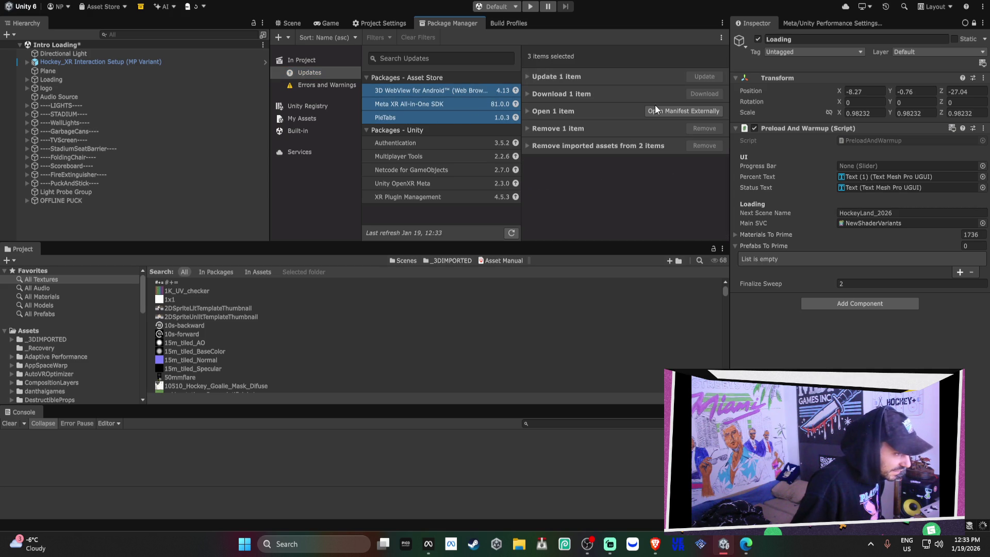
pyautogui.click(503, 90)
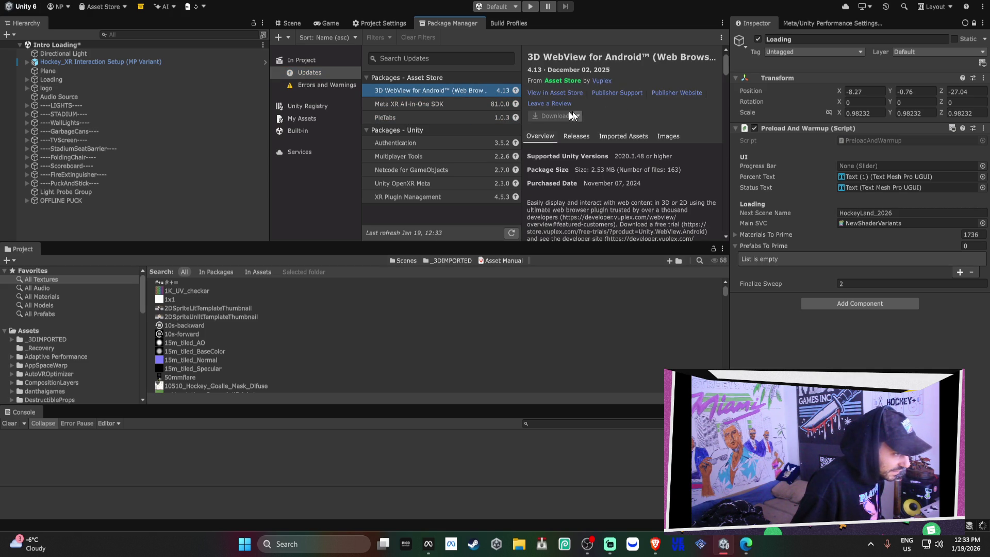
pyautogui.click(484, 105)
pyautogui.click(484, 118)
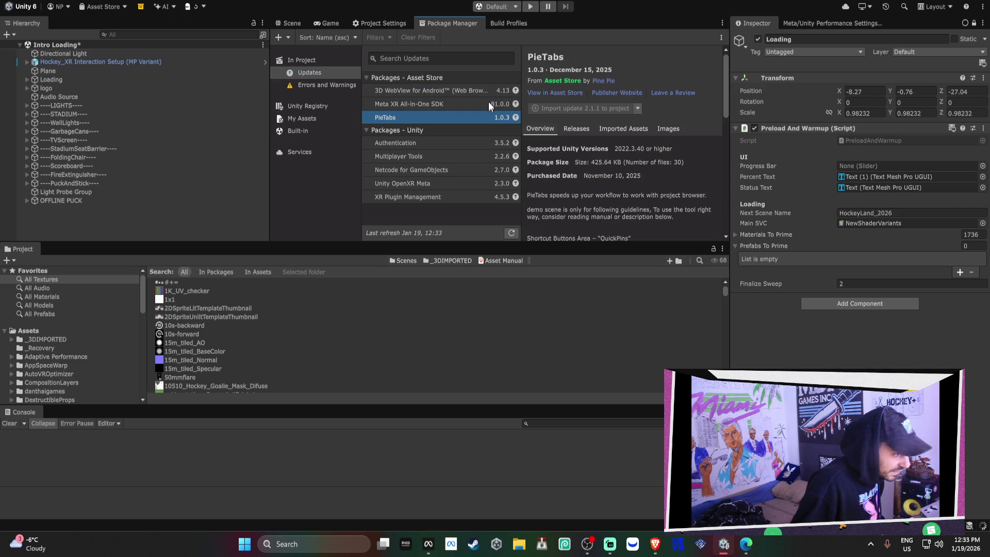
pyautogui.click(471, 147)
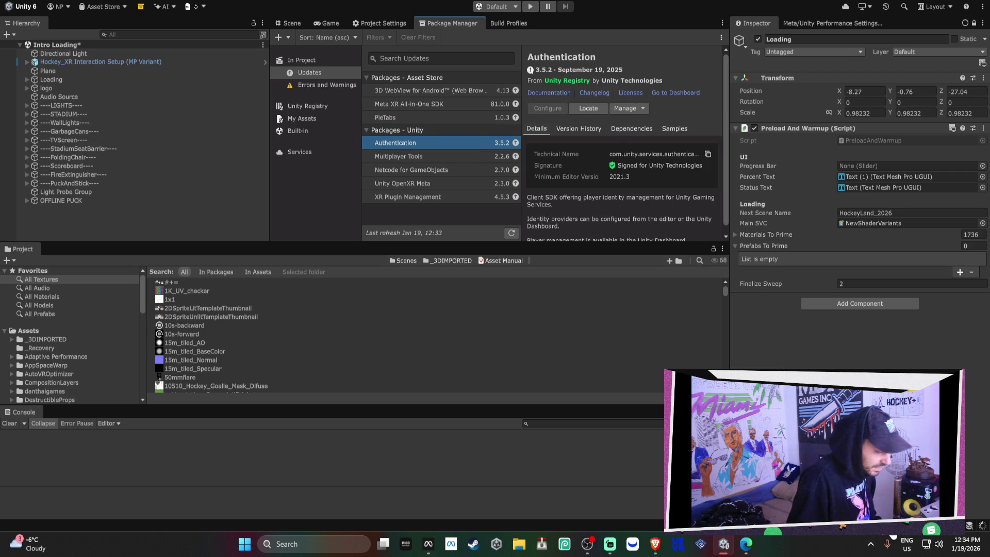
pyautogui.moveTo(512, 135); pyautogui.dragTo(352, 250)
pyautogui.moveTo(344, 334); pyautogui.dragTo(344, 395)
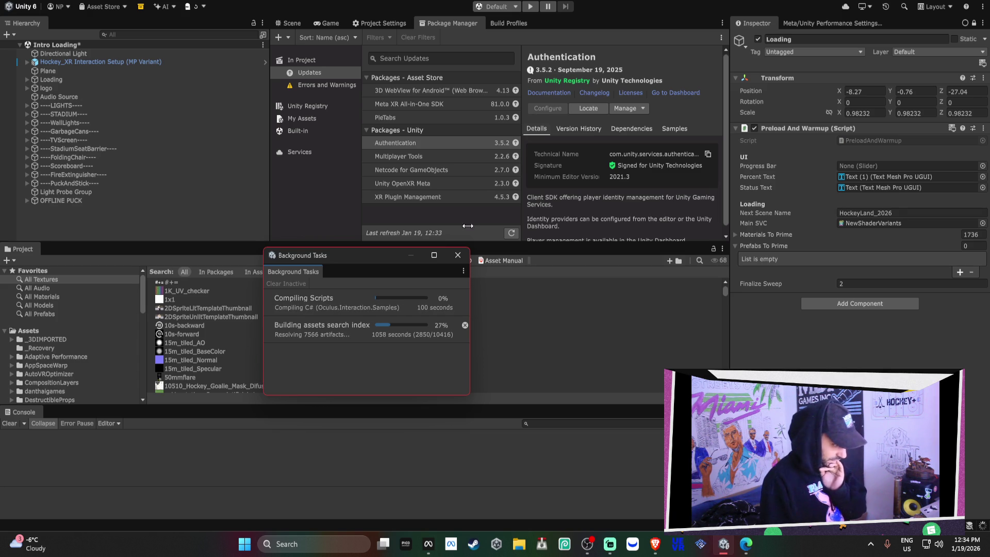
# Clear the Main SVC shader variant collection on Preload And Warmup and dock the Background Tasks window
pyautogui.click(878, 224)
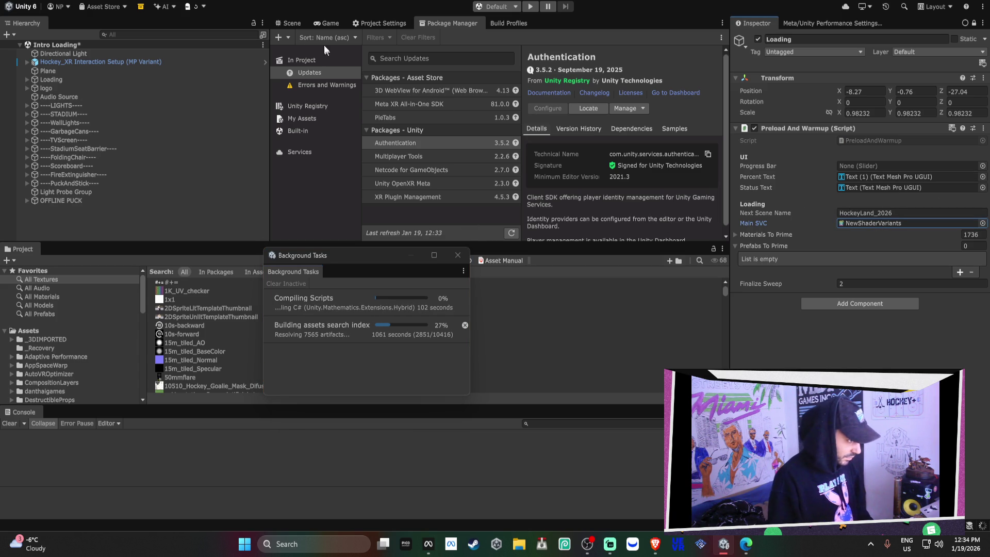
pyautogui.press('Delete')
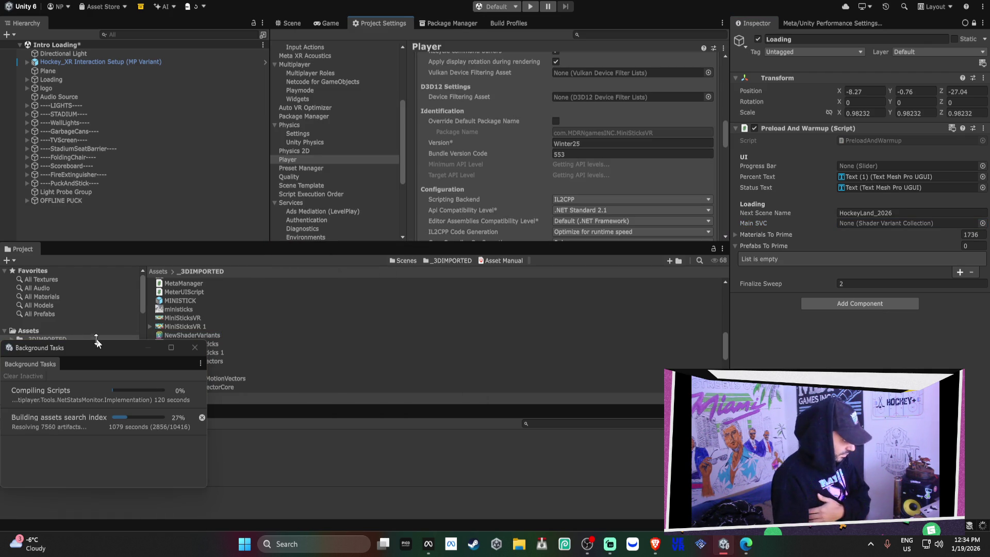
pyautogui.moveTo(85, 351)
pyautogui.mouseDown()
pyautogui.moveTo(205, 394)
pyautogui.moveTo(93, 416)
pyautogui.mouseUp()
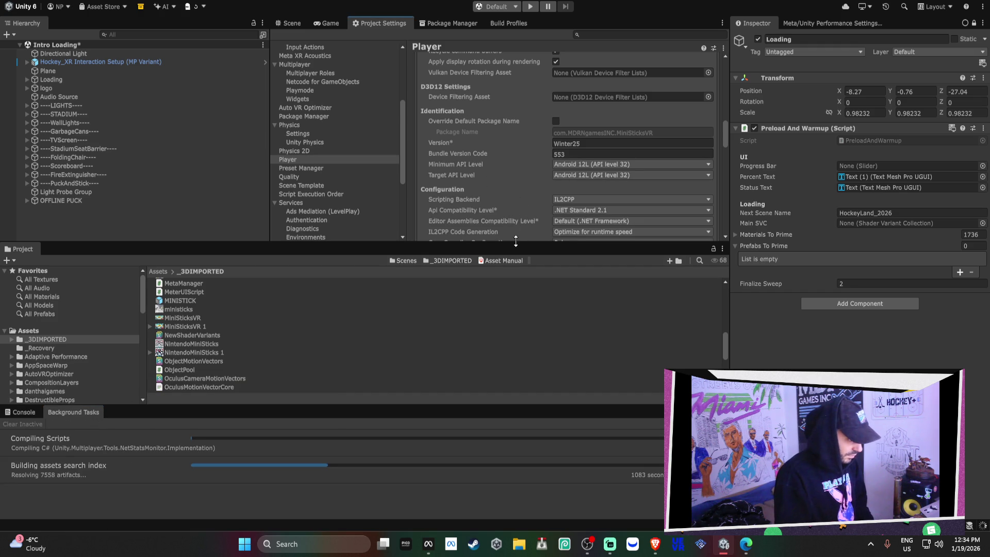
pyautogui.moveTo(501, 241); pyautogui.dragTo(499, 311)
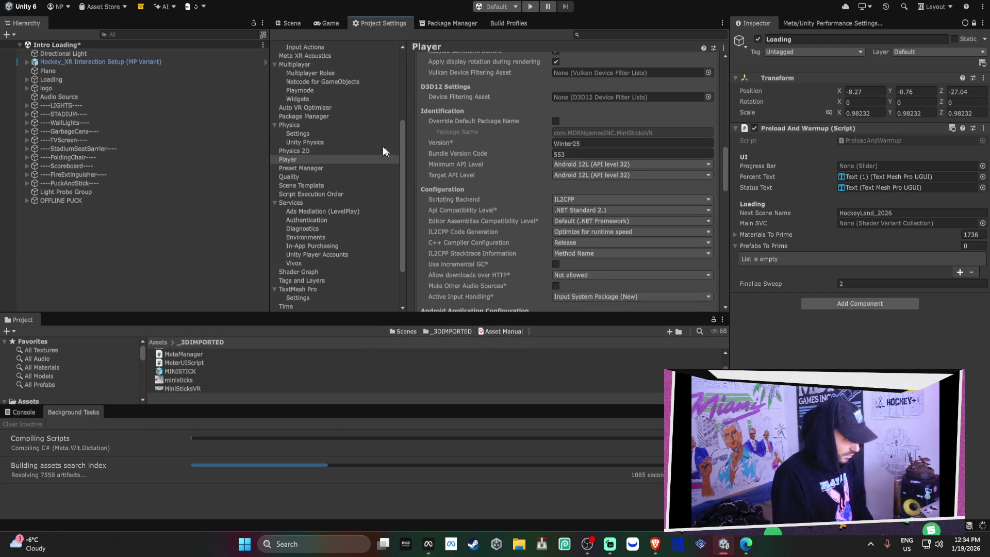
pyautogui.scroll(4, 338, 122)
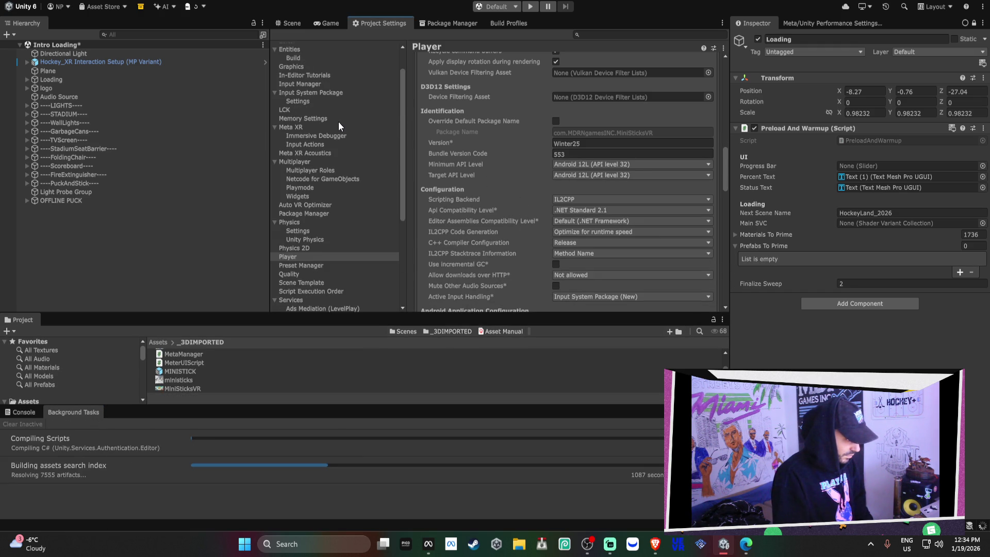
pyautogui.scroll(2, 338, 120)
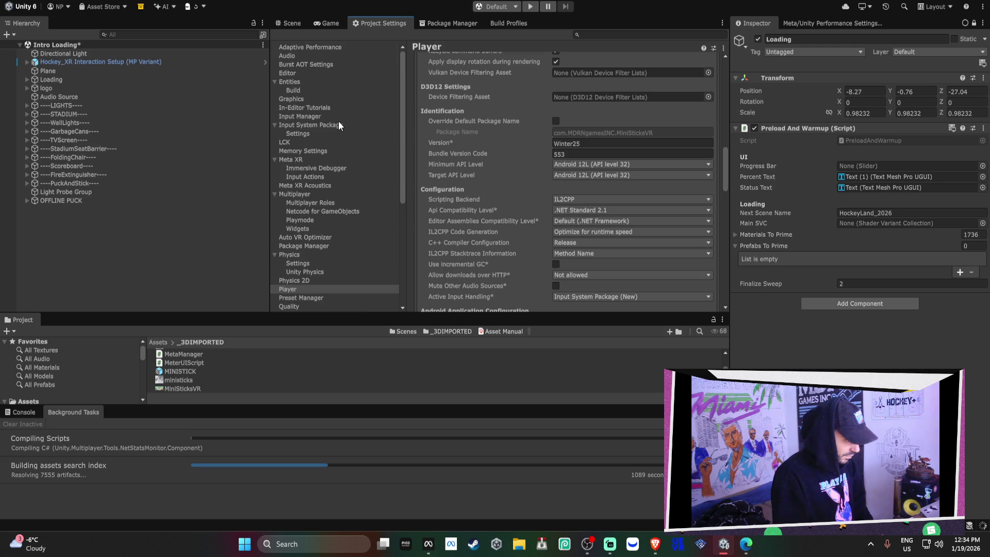
# In Graphics settings, expand Preload Shaders and set its Size to 1
pyautogui.click(298, 99)
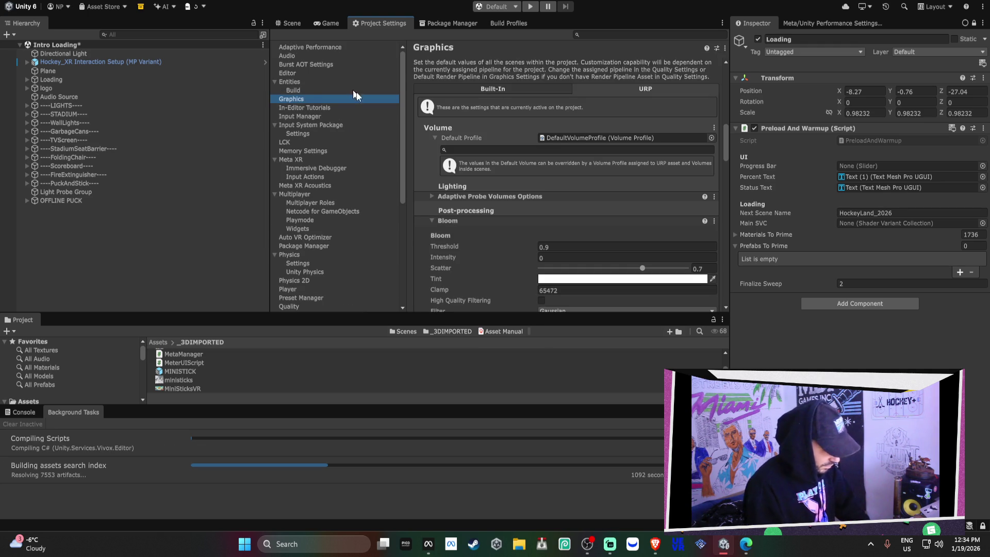
pyautogui.scroll(3, 528, 186)
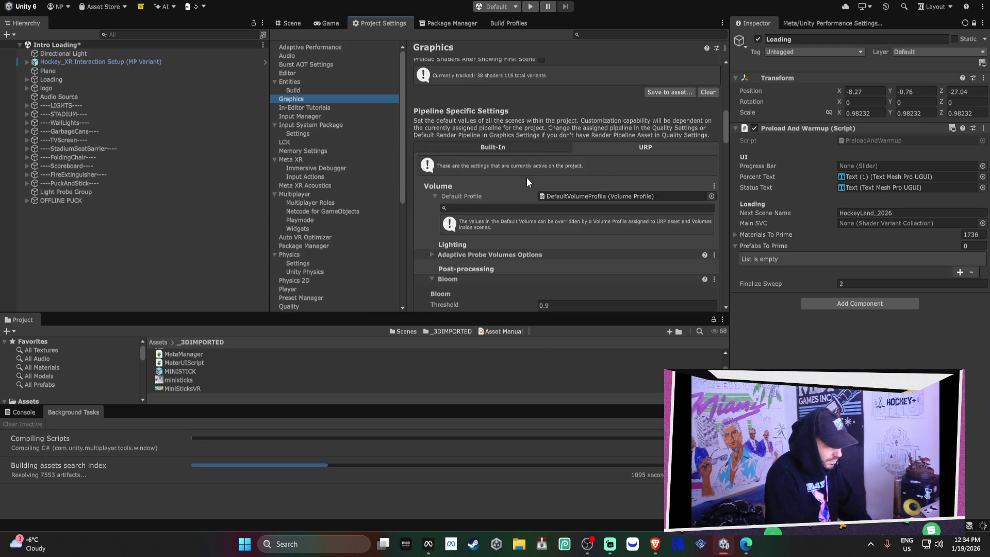
pyautogui.scroll(3, 528, 190)
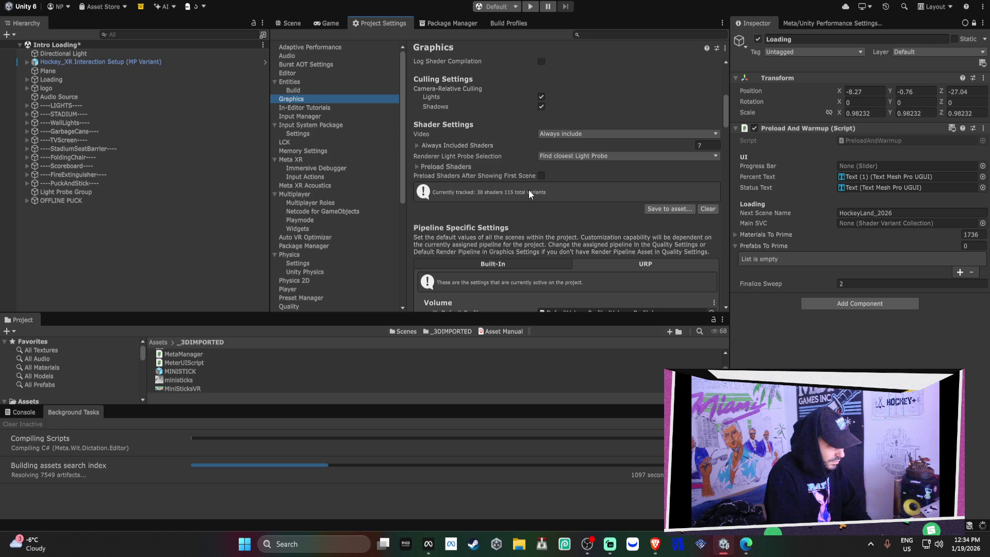
pyautogui.click(459, 167)
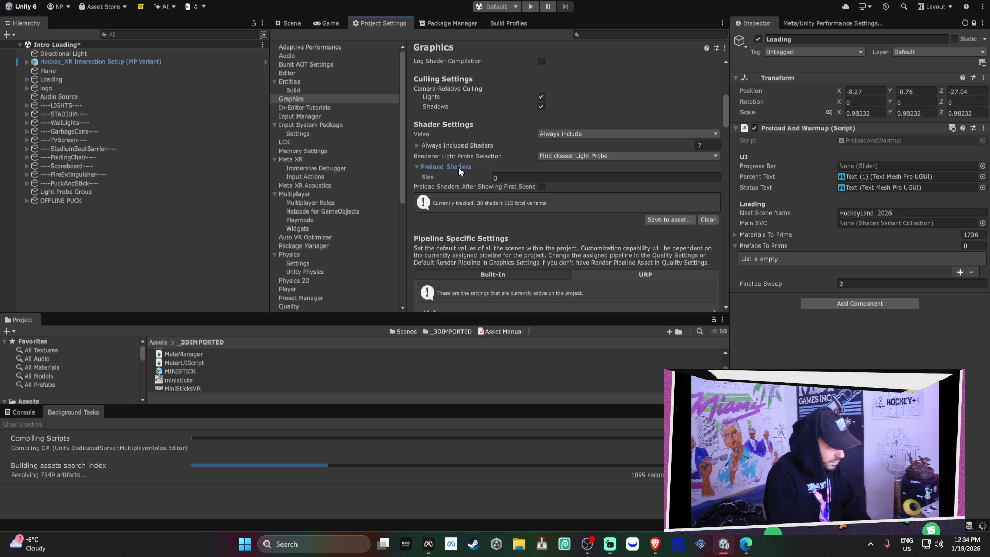
pyautogui.click(511, 174)
pyautogui.write('1')
pyautogui.press('Return')
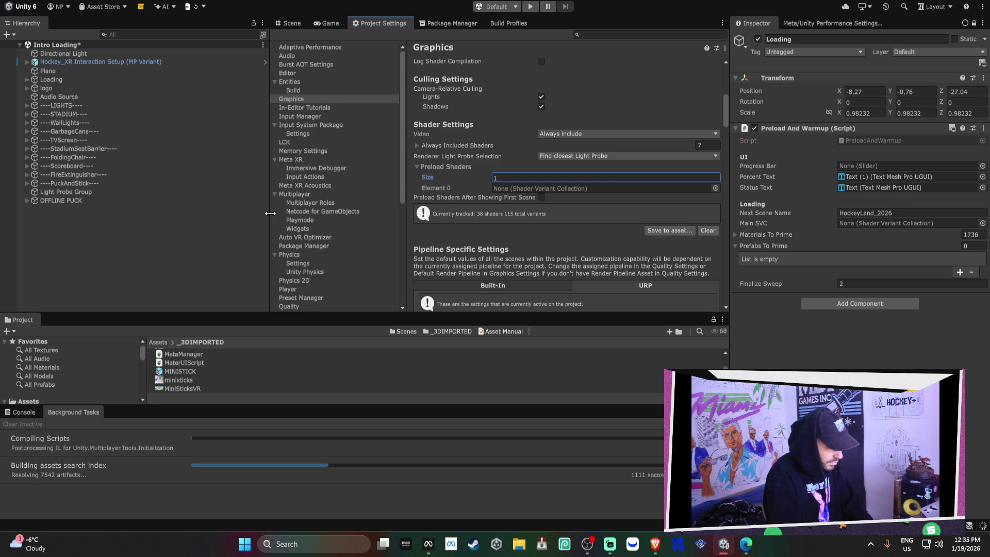
pyautogui.scroll(-5, 221, 373)
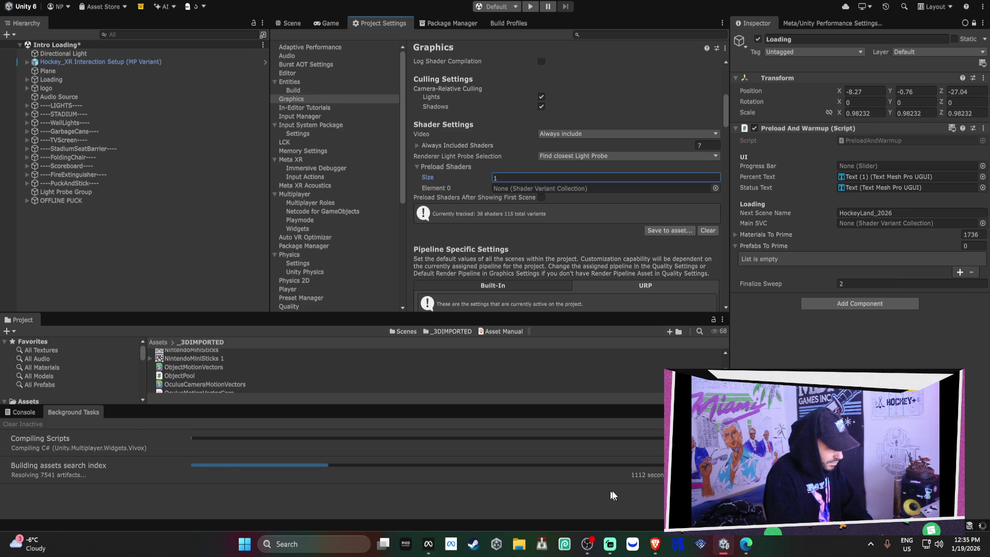
pyautogui.scroll(-2, 349, 376)
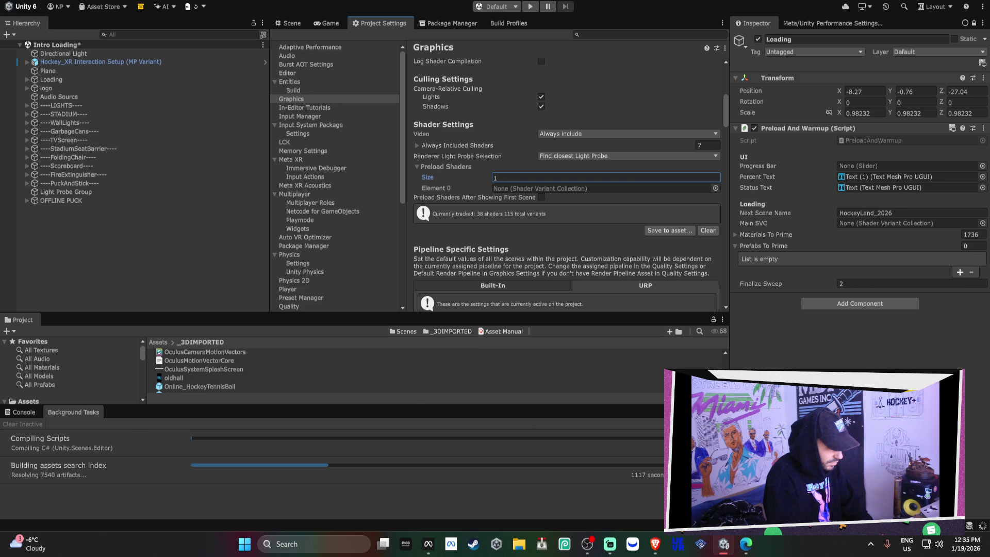
pyautogui.scroll(-5, 90, 367)
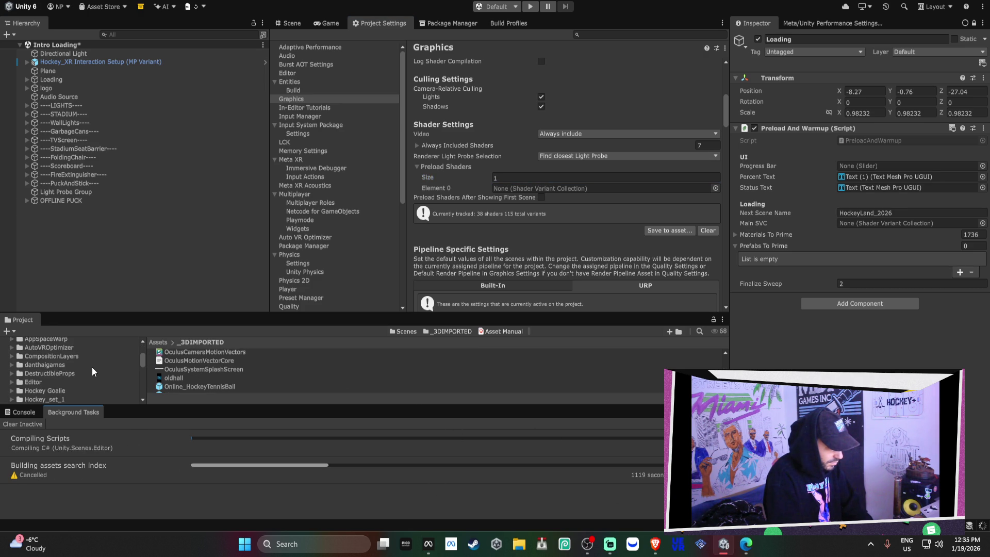
pyautogui.scroll(-5, 92, 367)
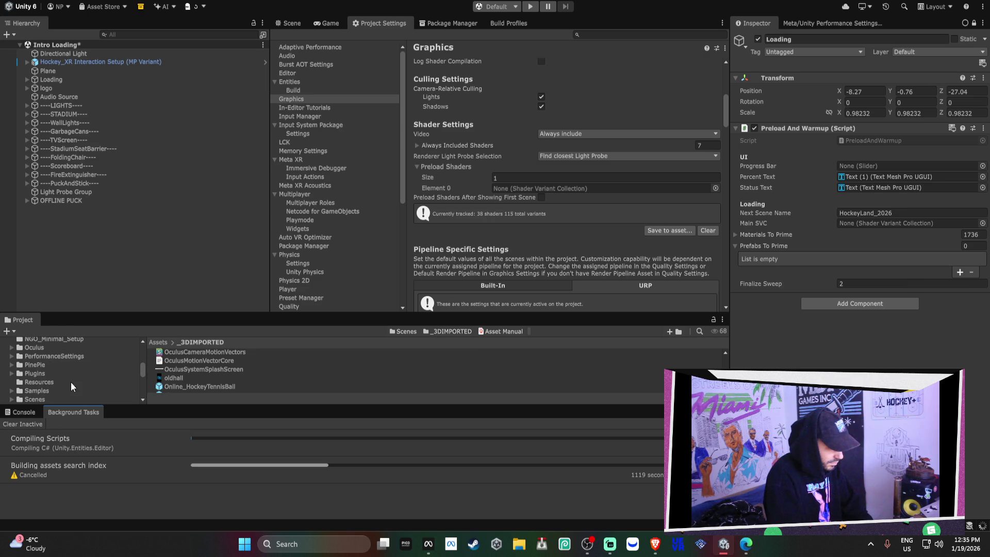
# Open HockeyLand_2026 from Assets/Scenes, saving the modified Intro Loading scene first
pyautogui.click(54, 396)
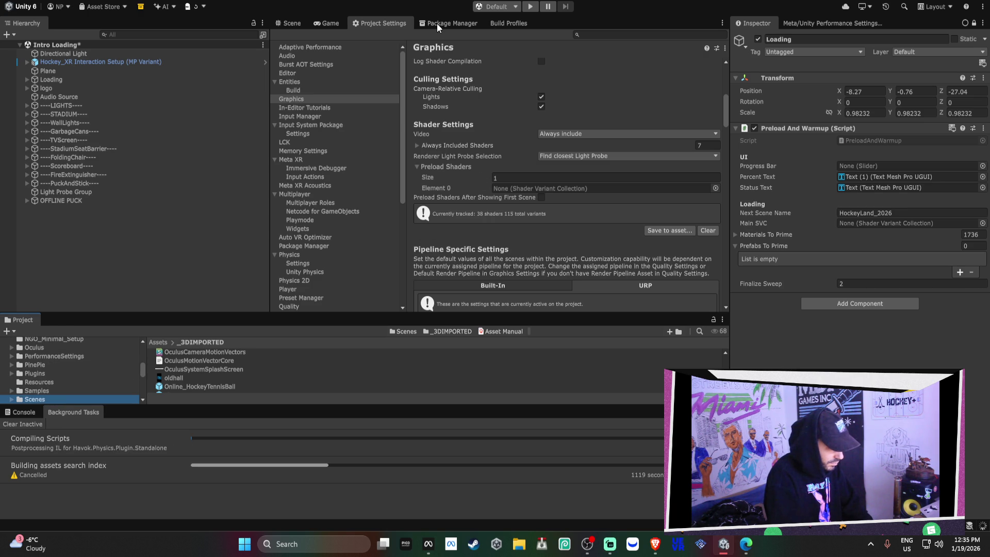
pyautogui.moveTo(265, 313)
pyautogui.mouseDown()
pyautogui.moveTo(266, 301)
pyautogui.moveTo(262, 334)
pyautogui.mouseUp()
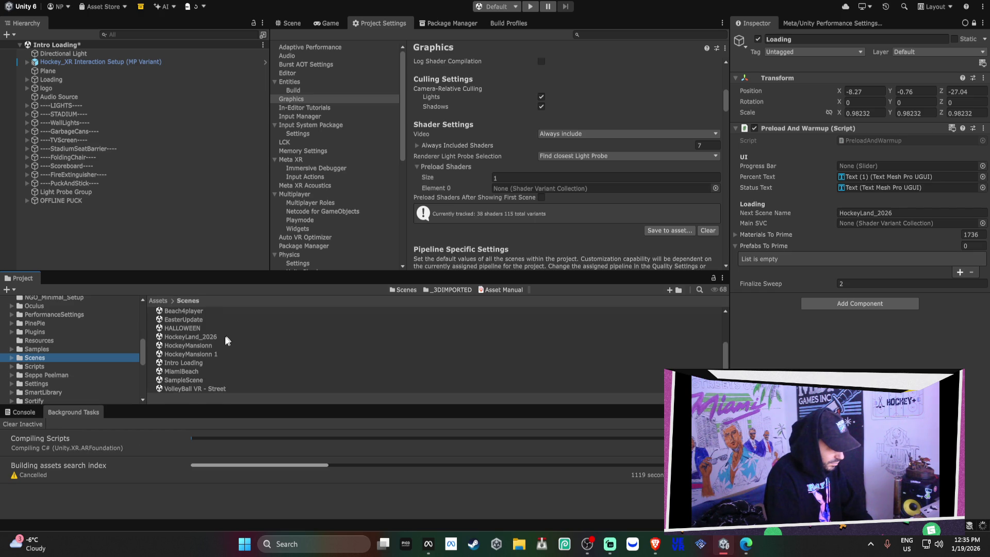
pyautogui.click(221, 339)
pyautogui.doubleClick(221, 339)
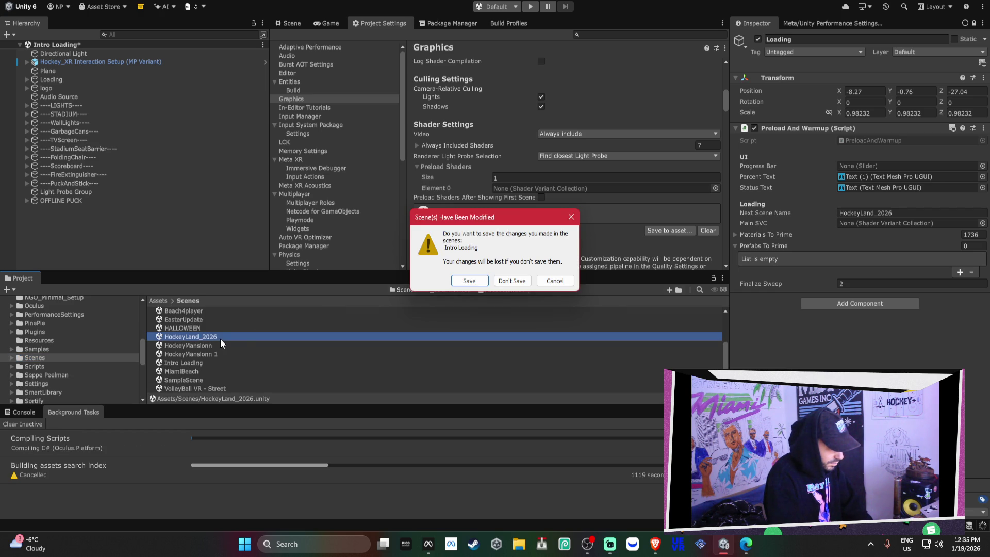
pyautogui.click(475, 287)
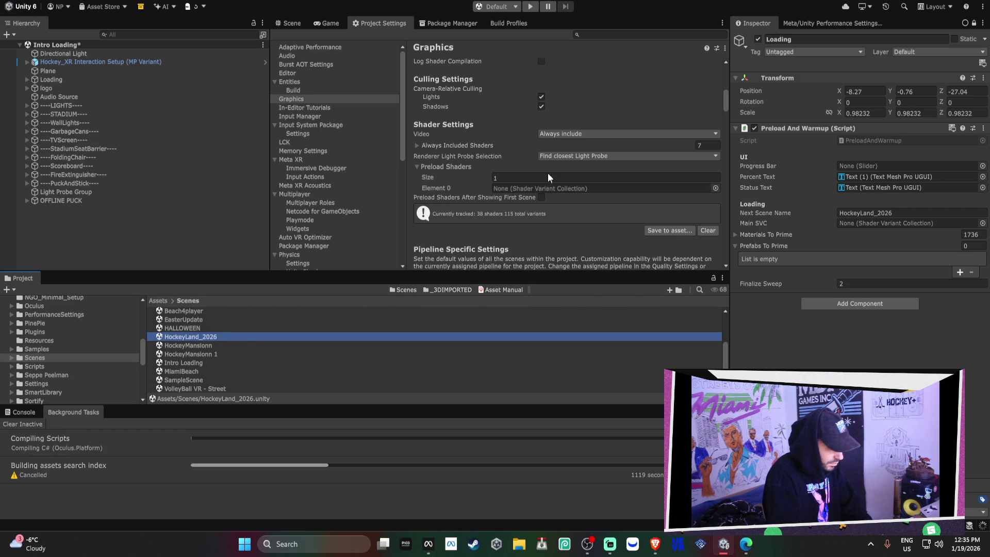